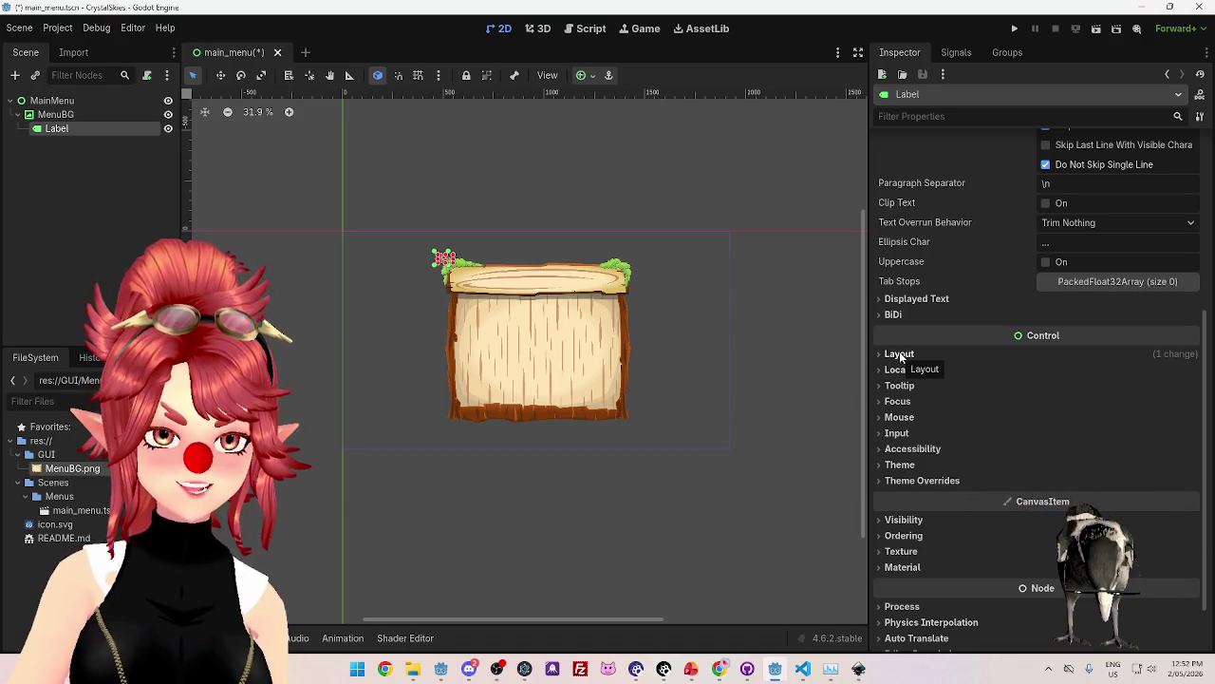
Assign a new Theme resource to the Label from the Inspector's Theme section.
click(899, 354)
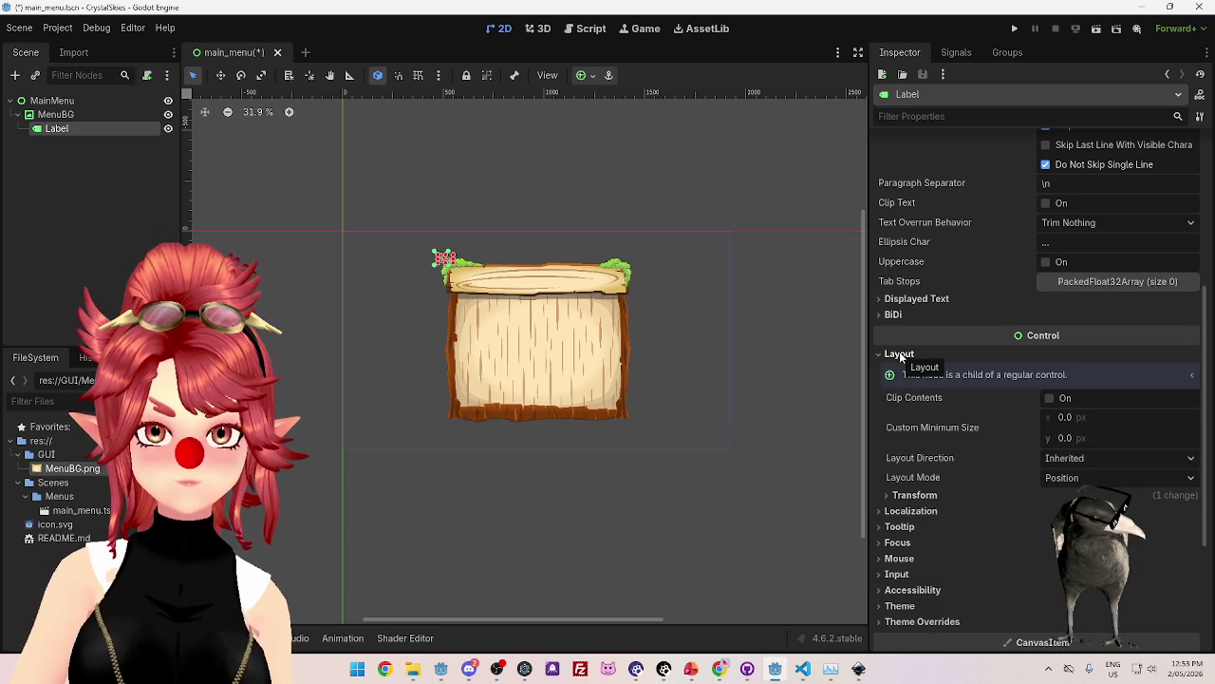
click(899, 354)
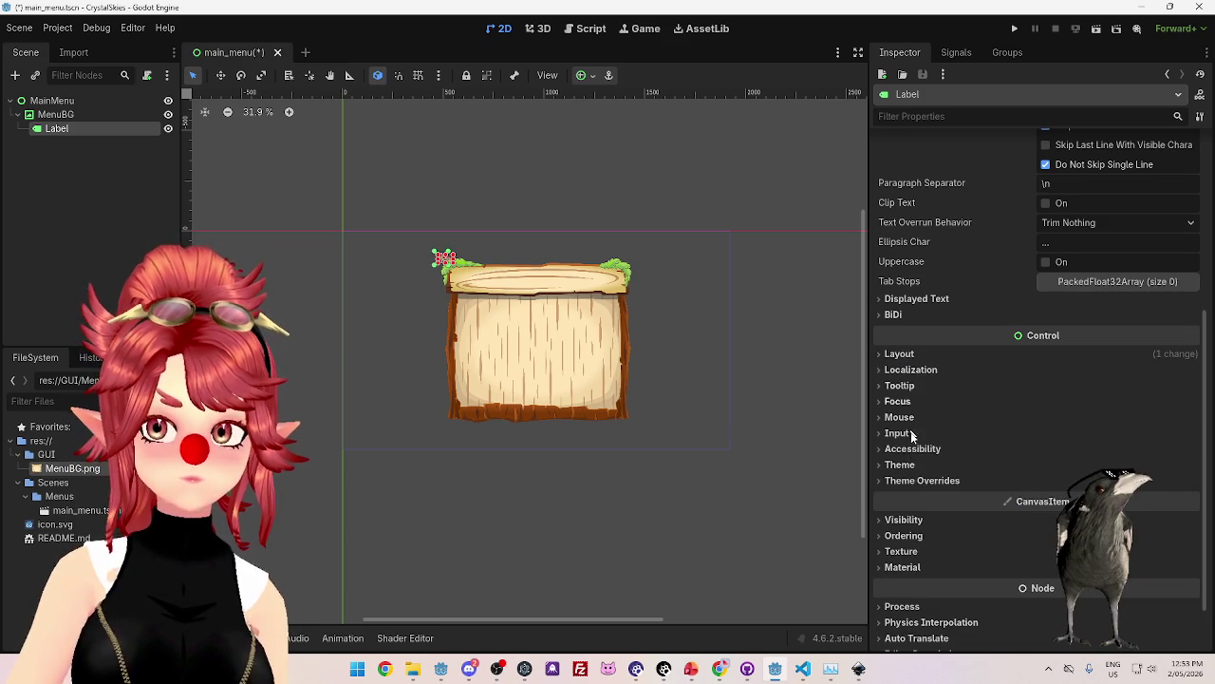
click(899, 465)
scroll(1142, 475, down, 2)
click(1191, 417)
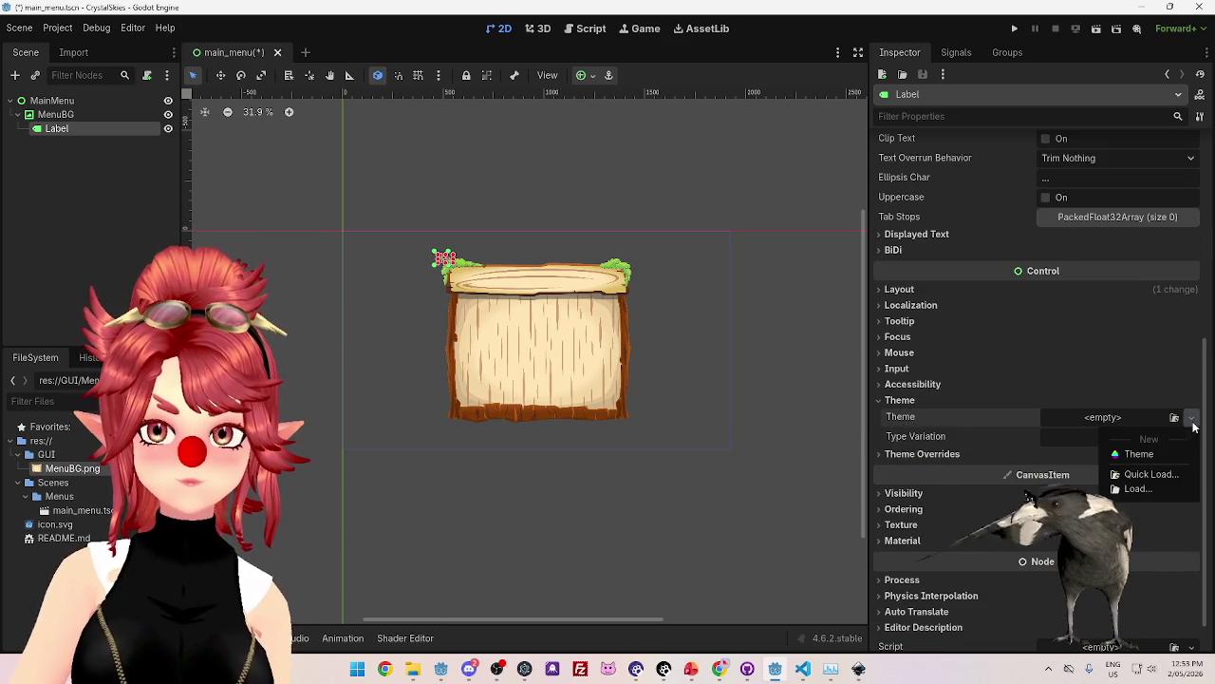
click(1139, 454)
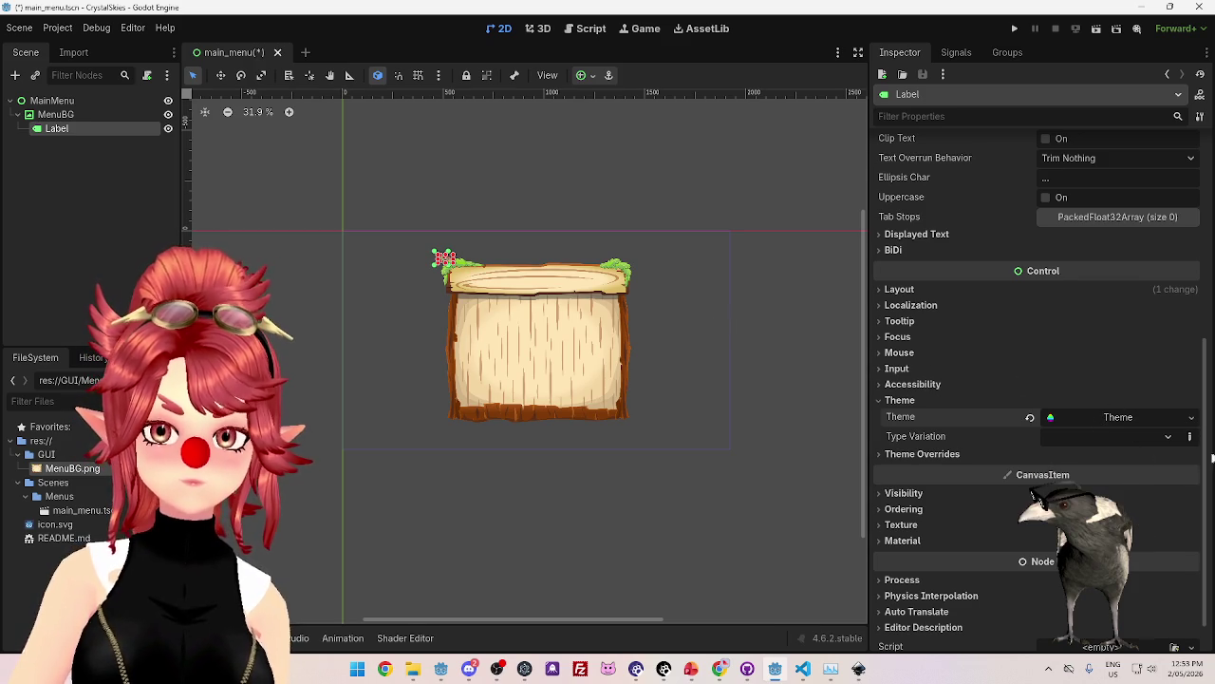
Set the Label's Type Variation to HeaderLarge.
click(1166, 437)
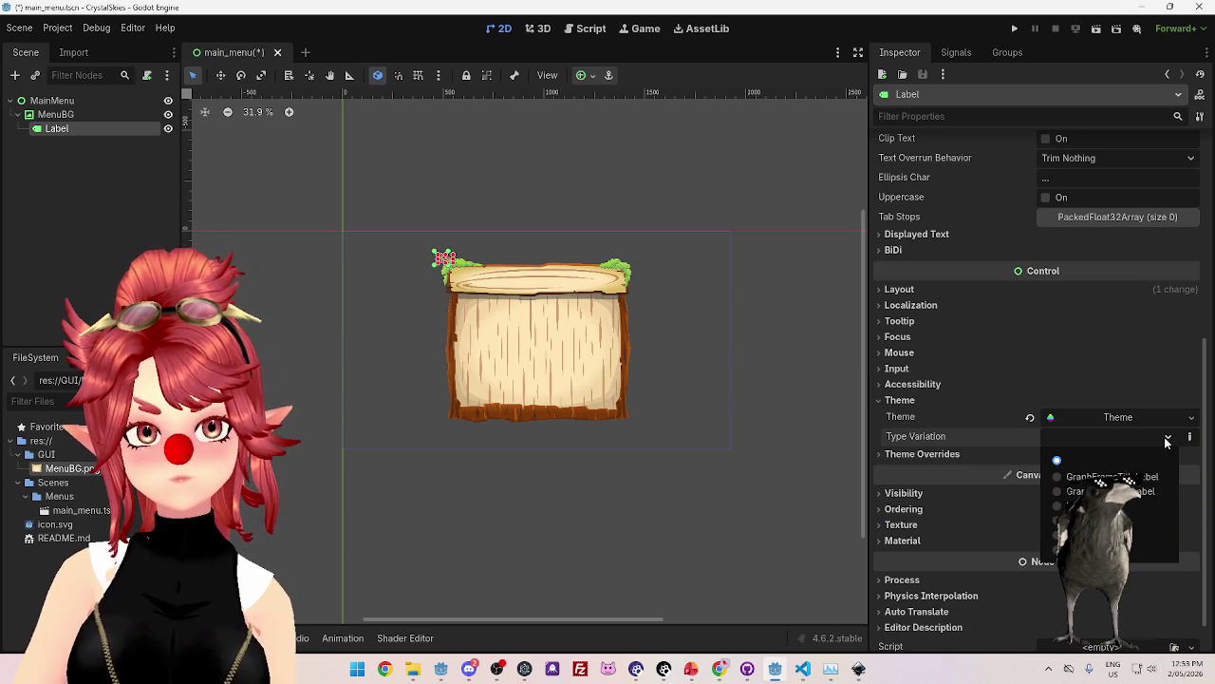
click(1057, 508)
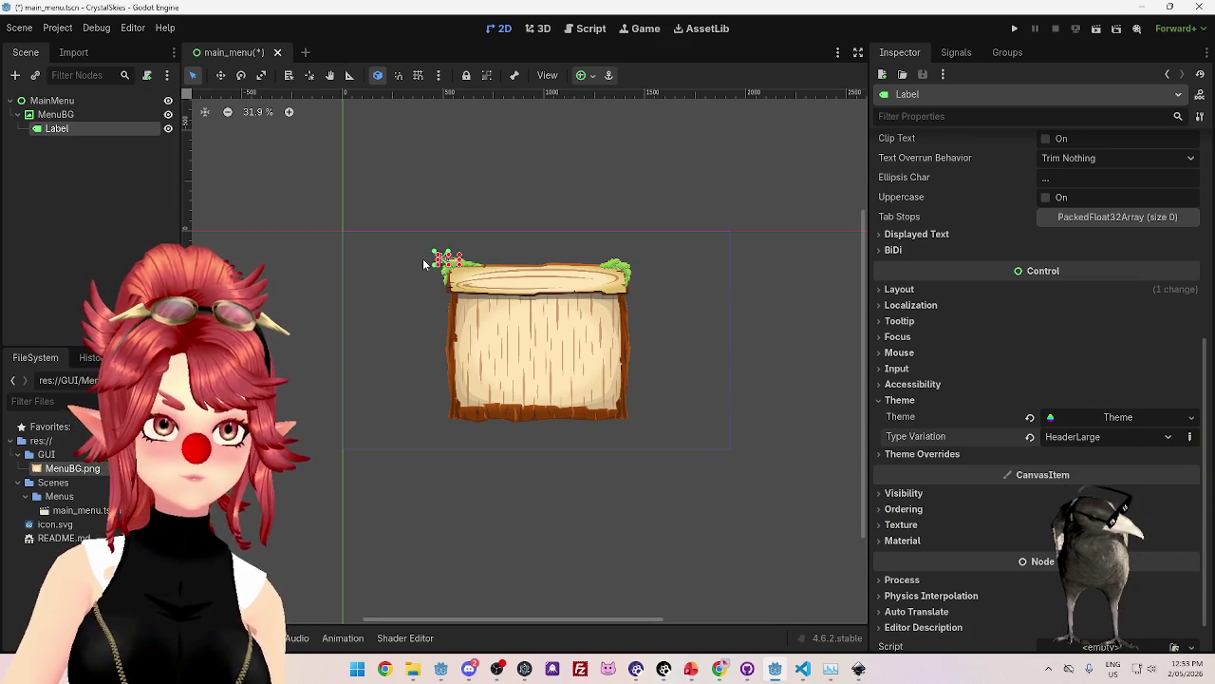
scroll(427, 252, up, 5)
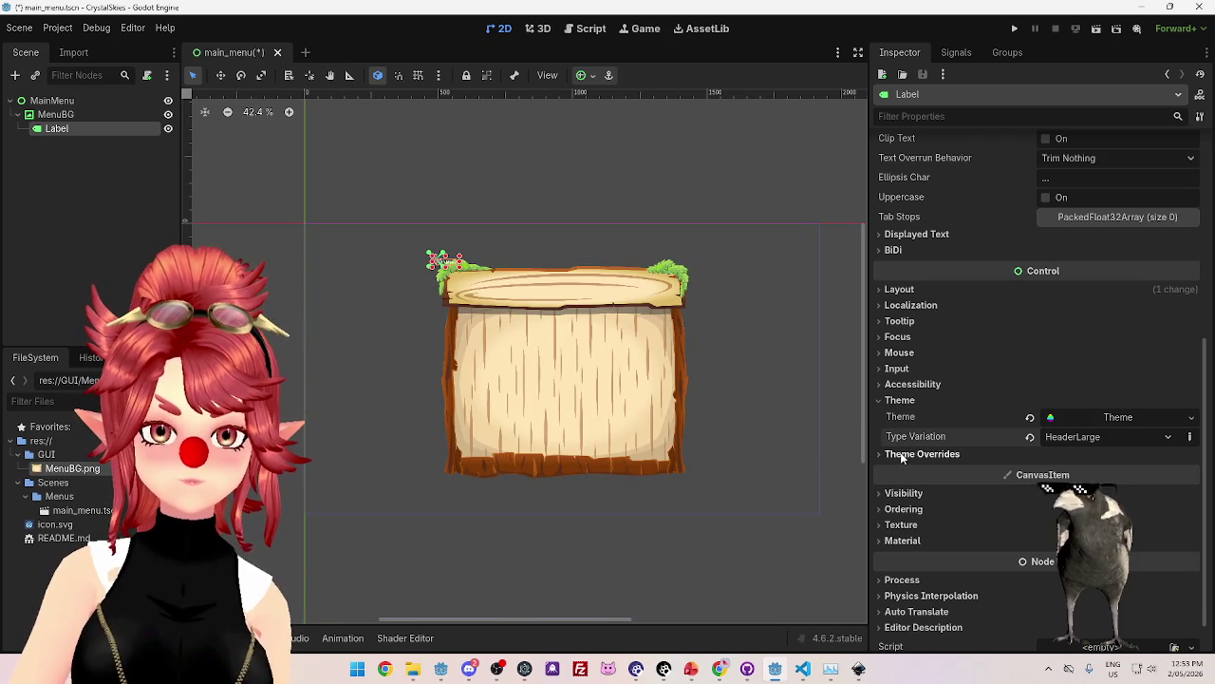
Expand the Label's Theme Overrides to show Colors, Constants, Fonts, Font Sizes and Styles.
click(905, 455)
click(902, 455)
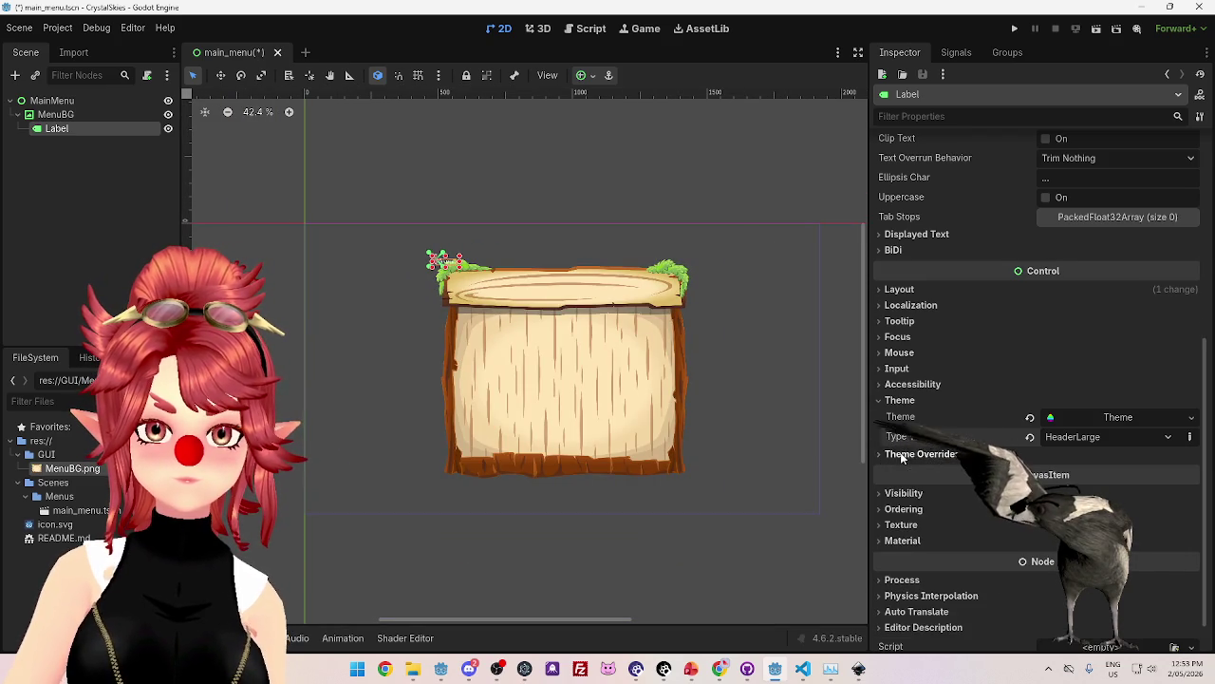
scroll(940, 450, down, 1)
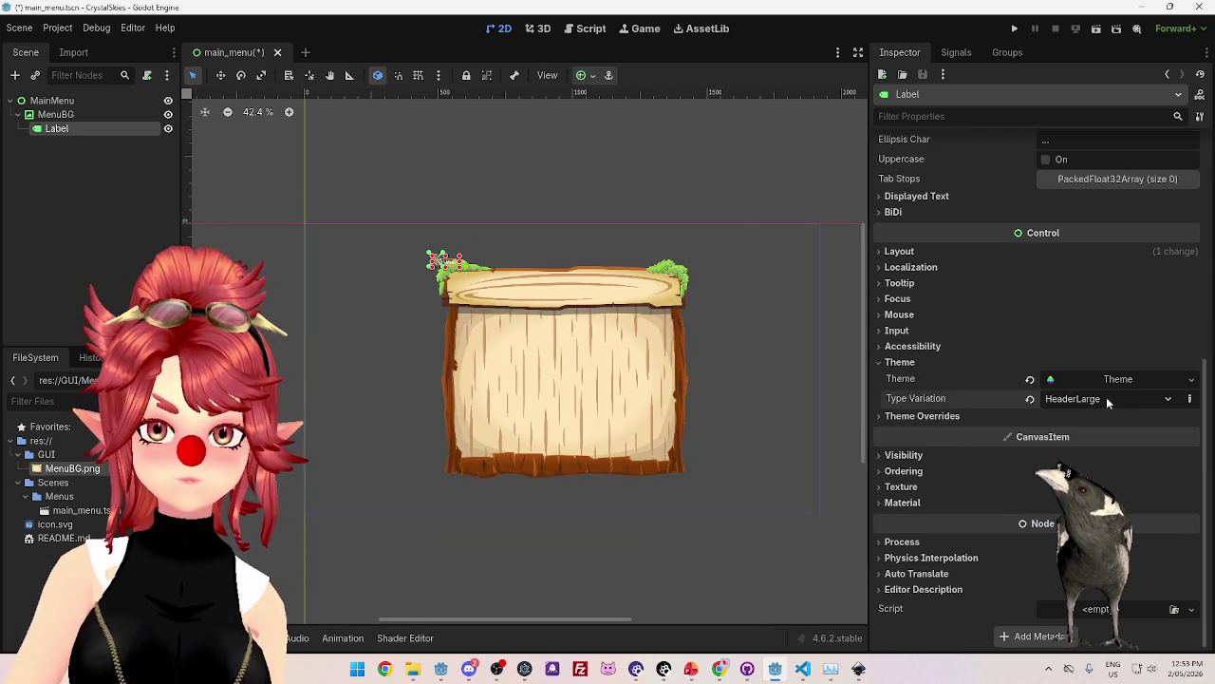
click(1191, 402)
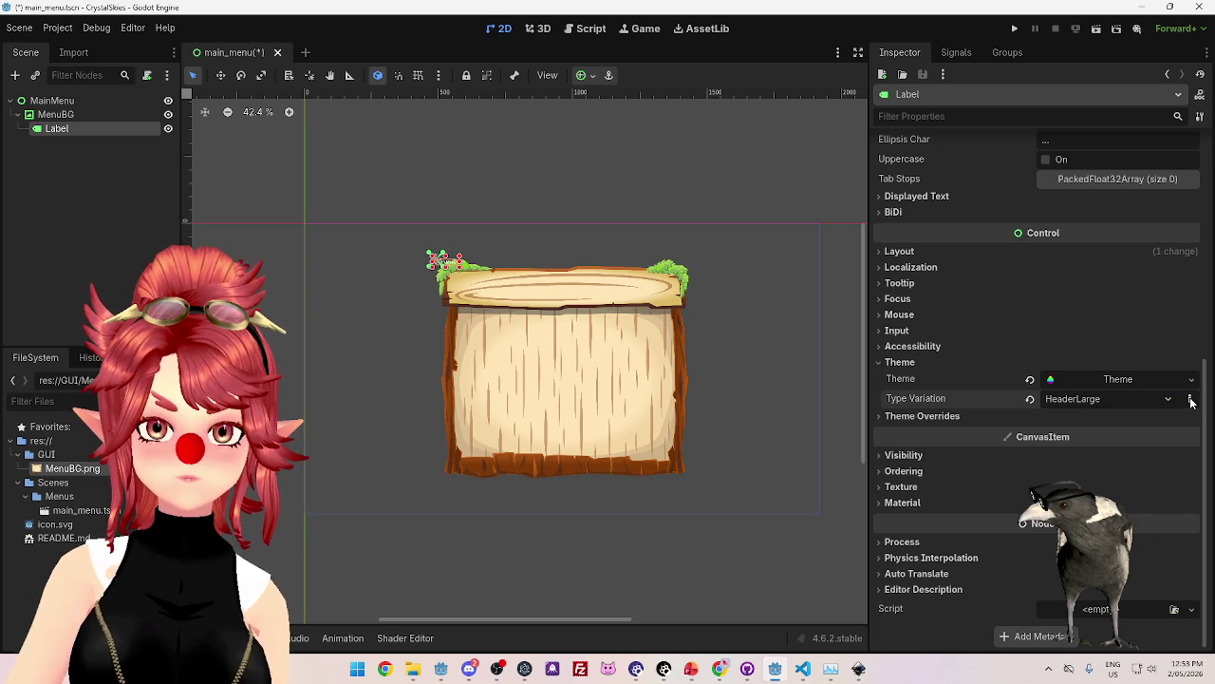
click(921, 422)
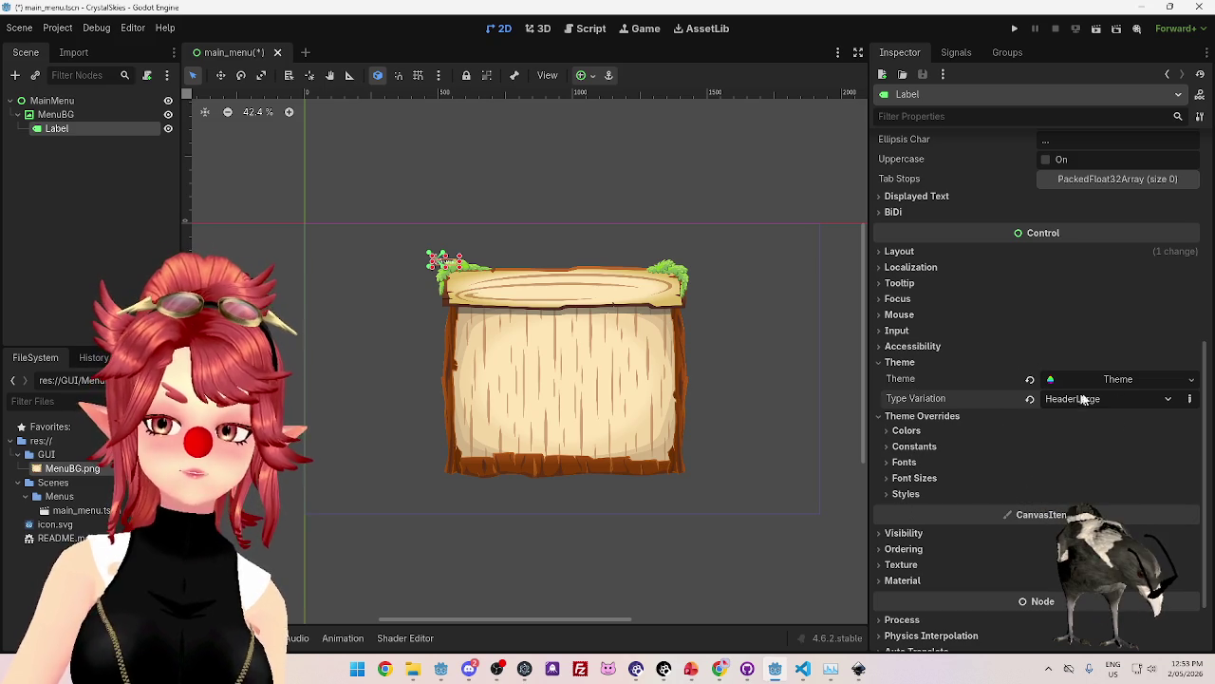
scroll(1022, 529, down, 2)
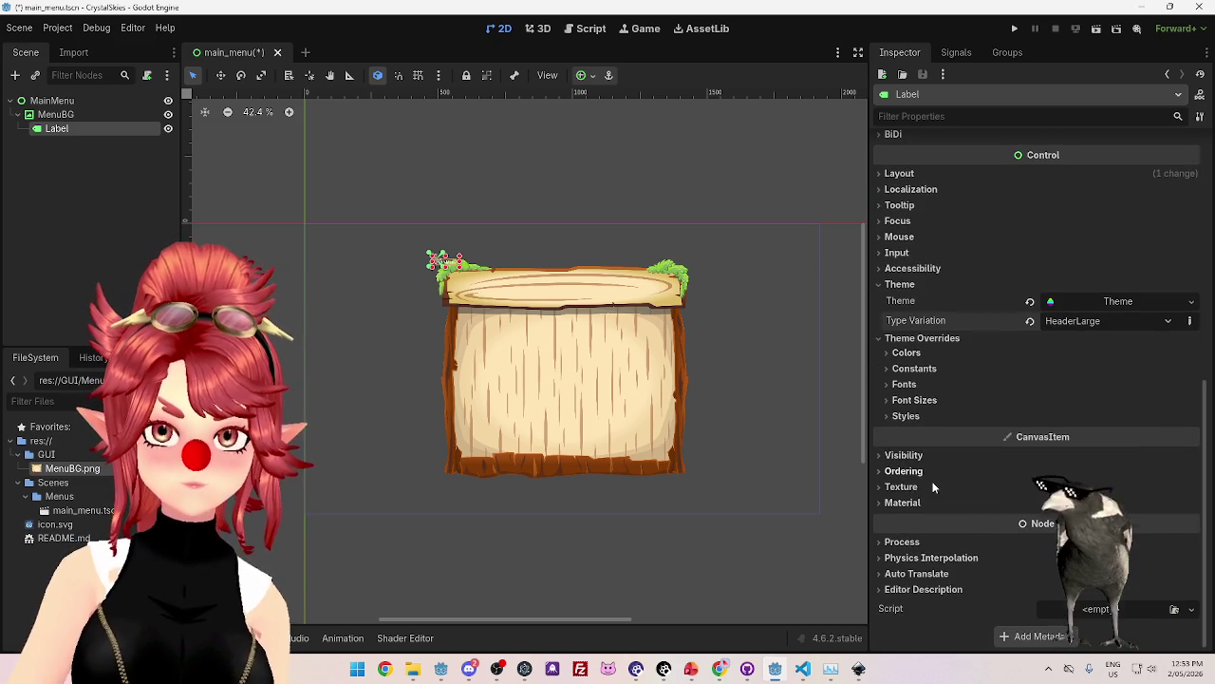
scroll(934, 482, up, 2)
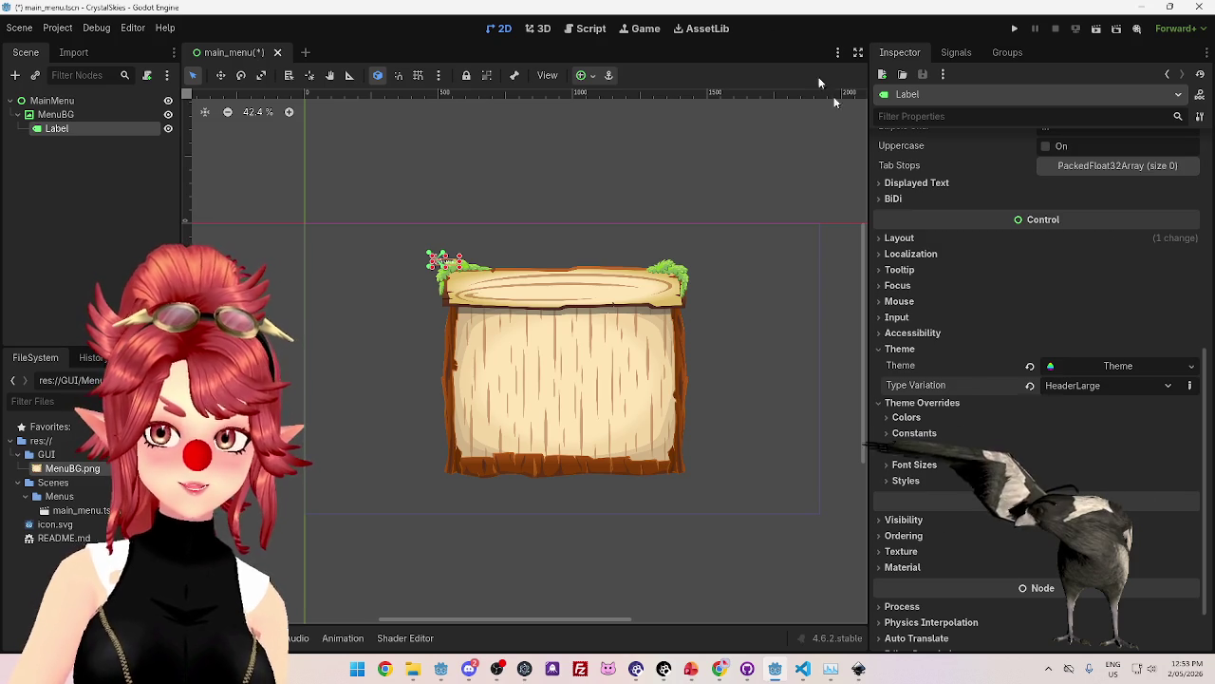
click(1191, 366)
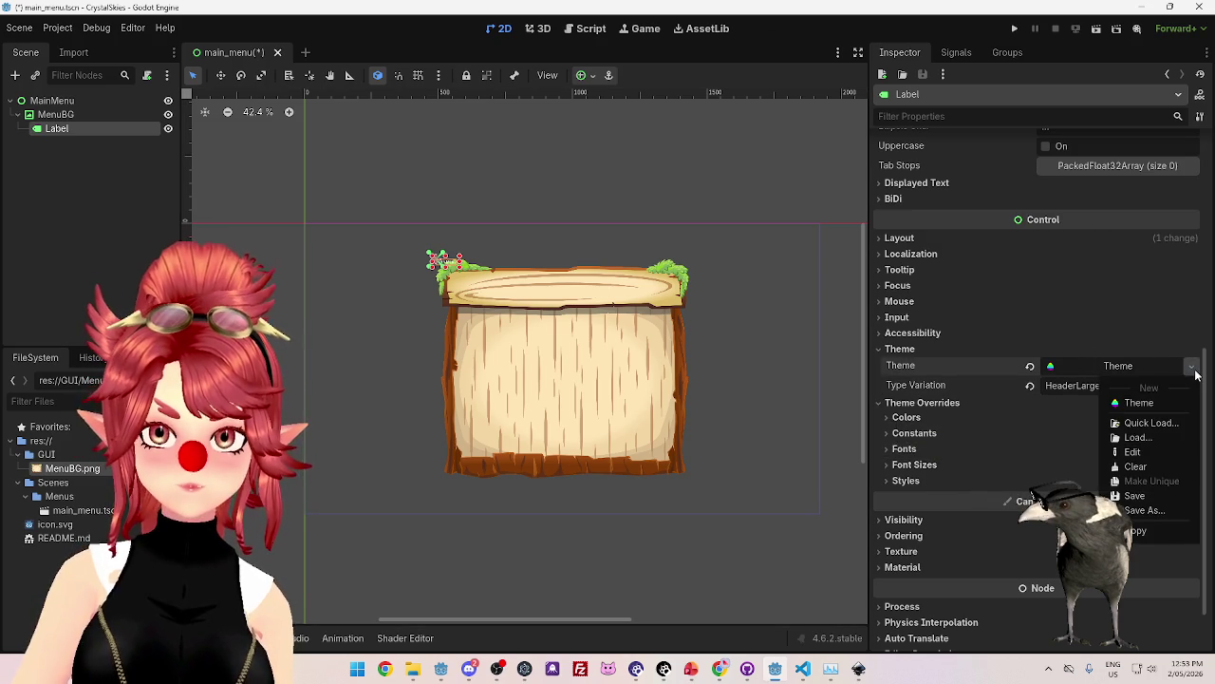
Save the Label's theme as Theme.tres in the res://GUI folder.
click(1142, 510)
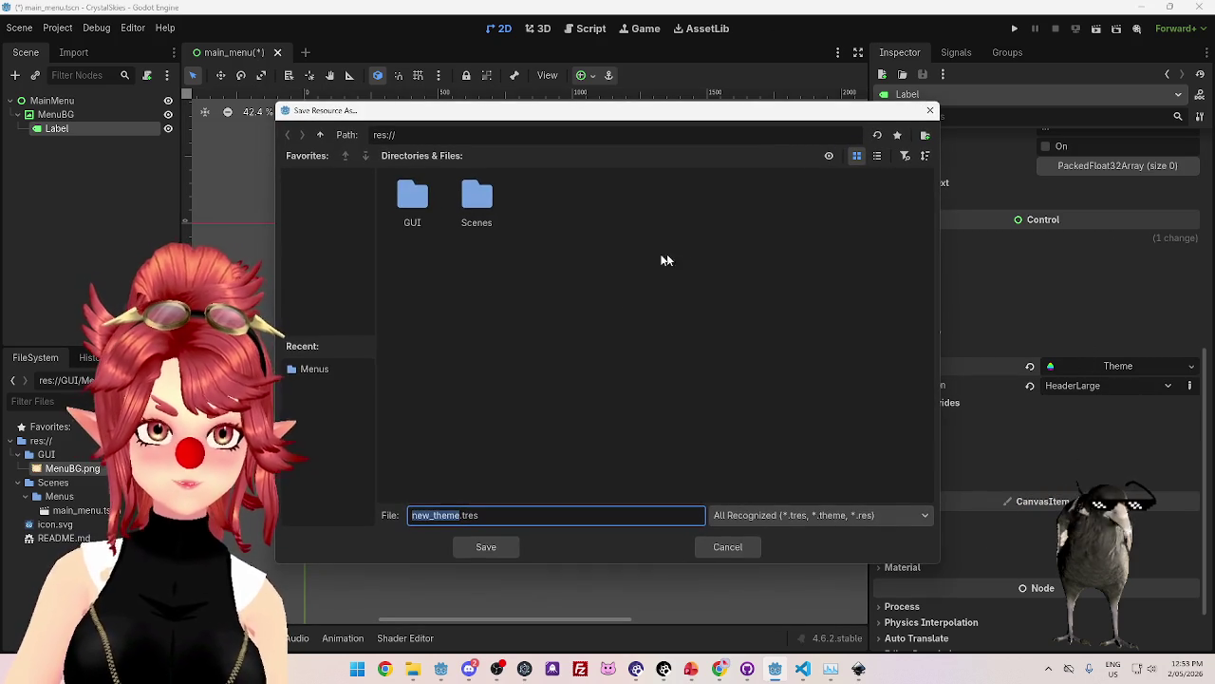
double_click(421, 204)
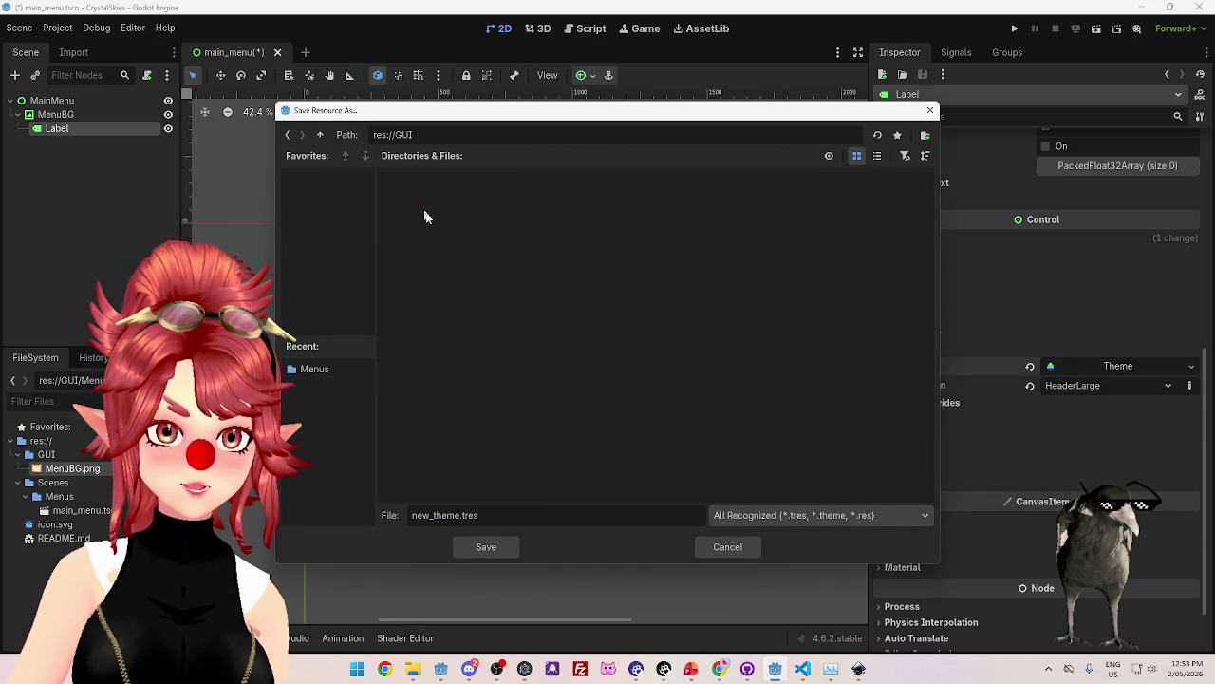
drag(432, 515, 411, 514)
key(BackSpace)
key(Delete)
text(T)
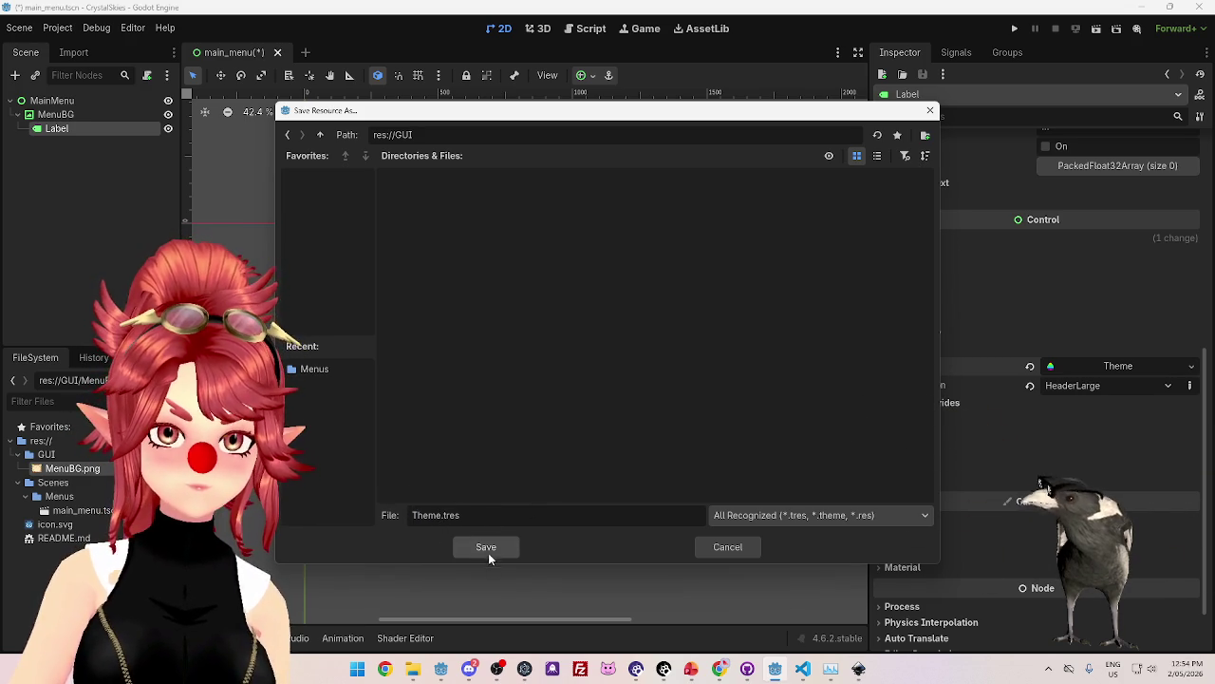
click(486, 546)
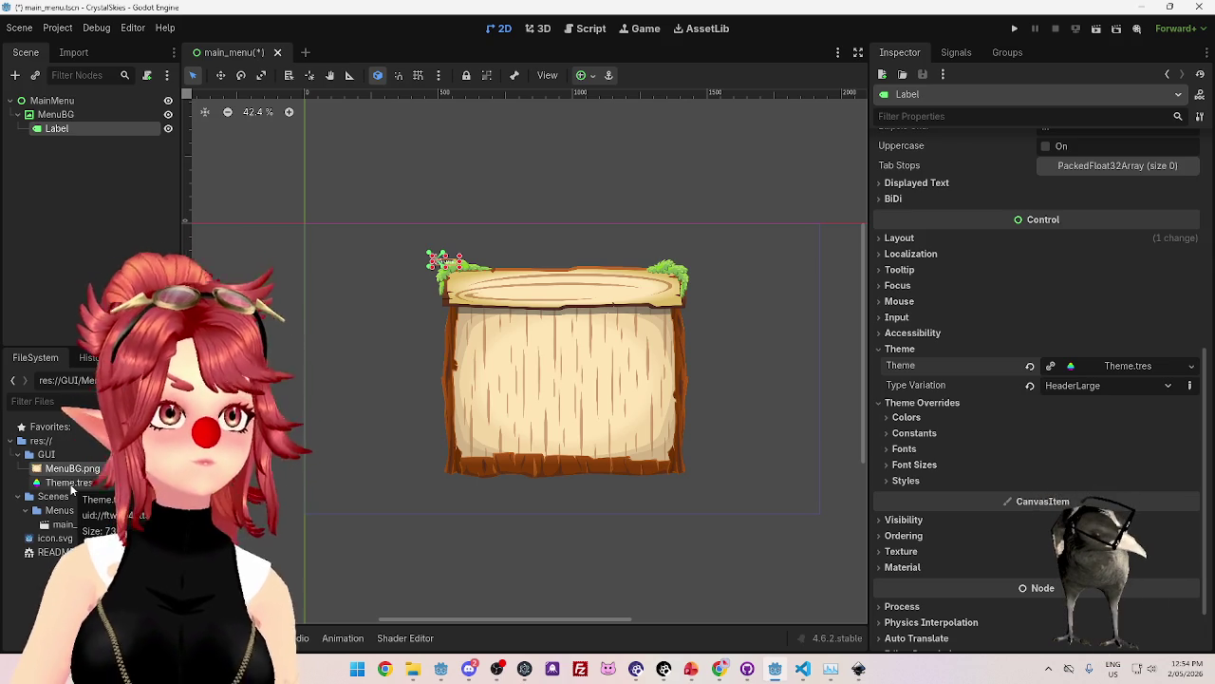
Open Theme.tres in the theme editor and enlarge its preview panel.
click(71, 485)
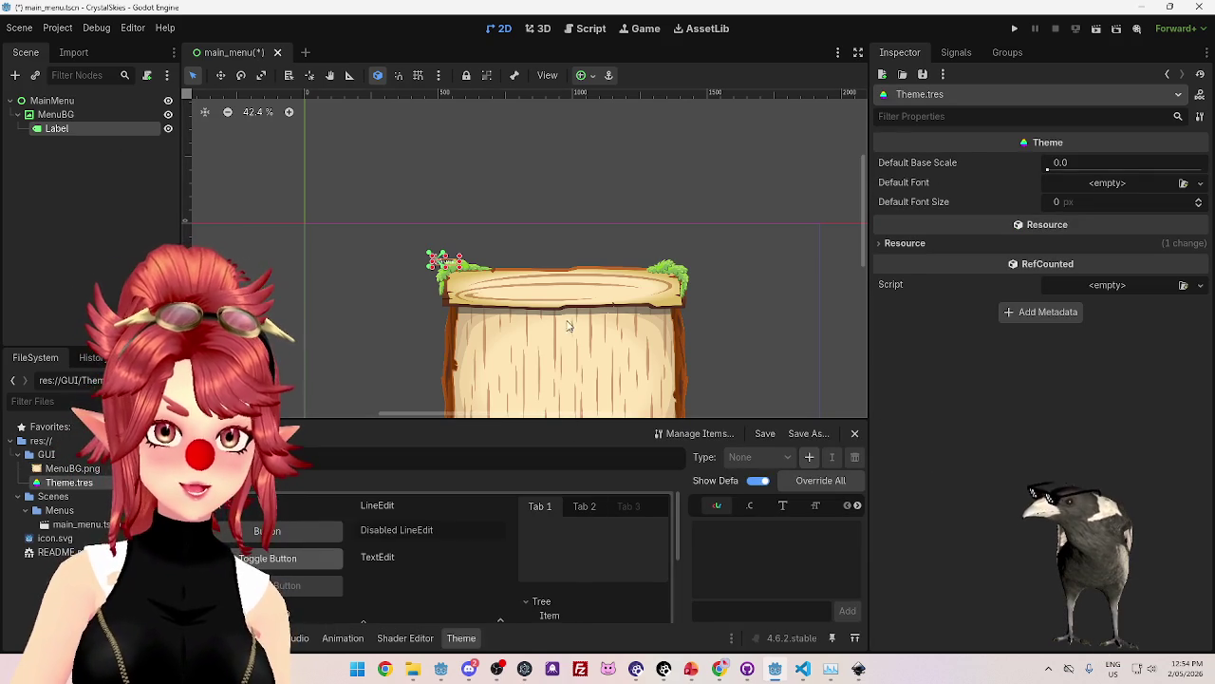
scroll(416, 572, down, 3)
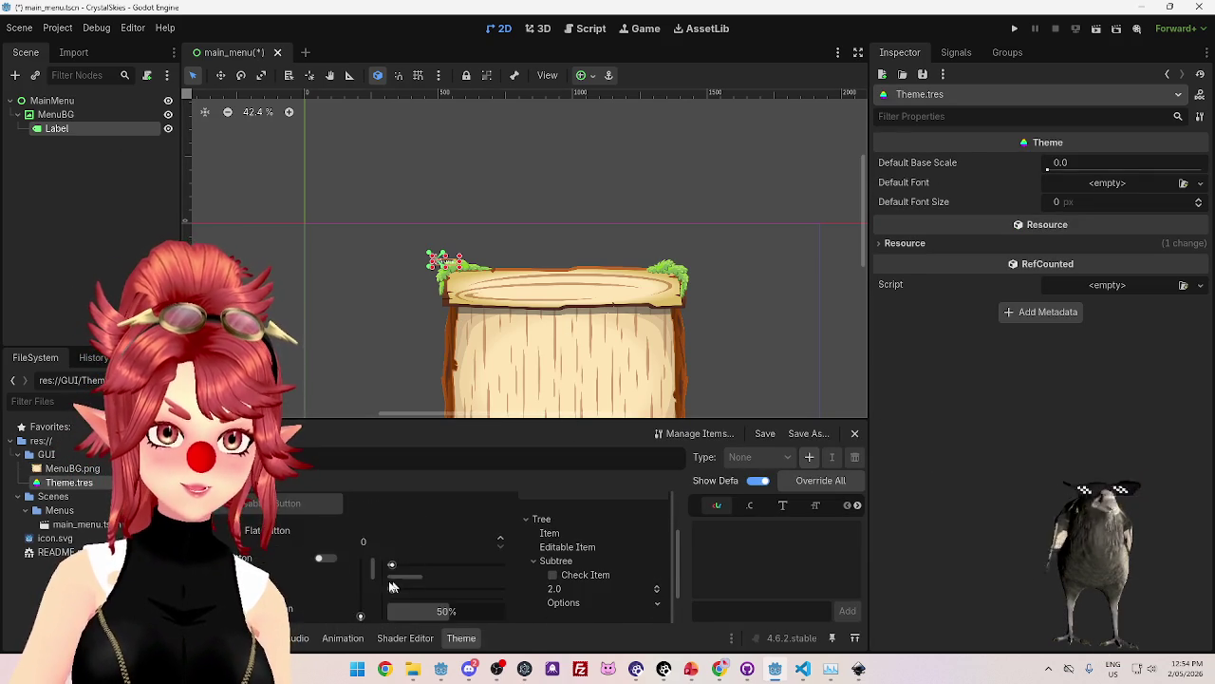
scroll(317, 568, up, 3)
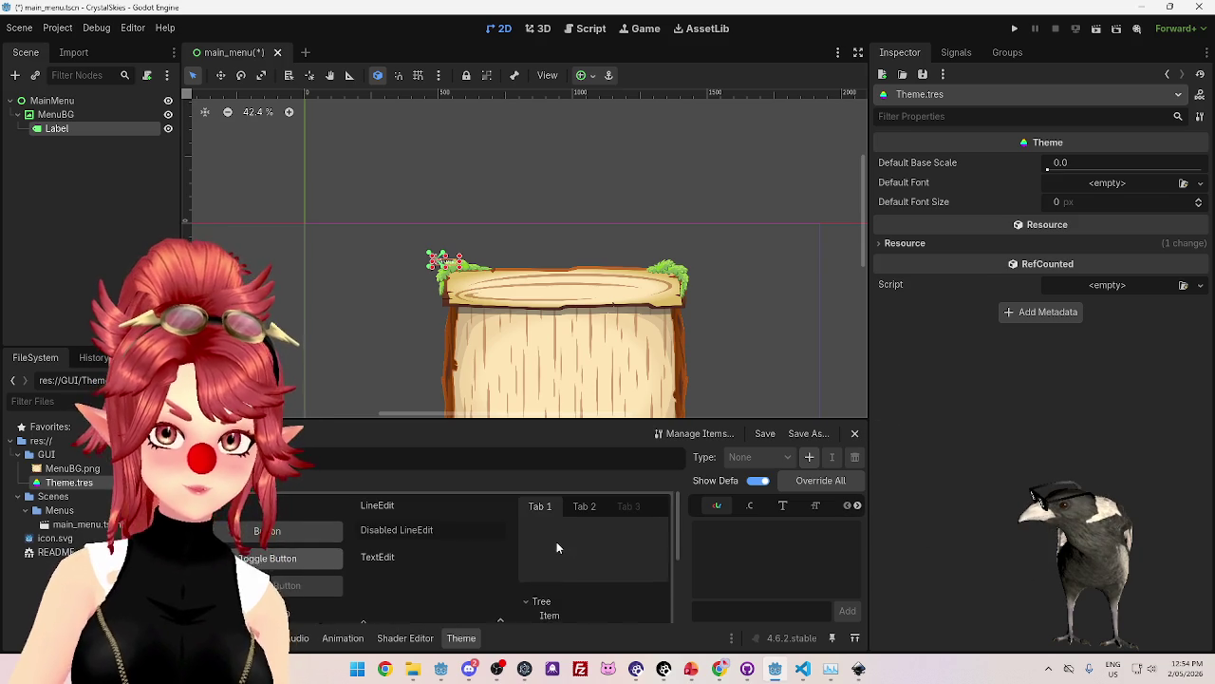
scroll(316, 567, down, 5)
drag(676, 418, 622, 279)
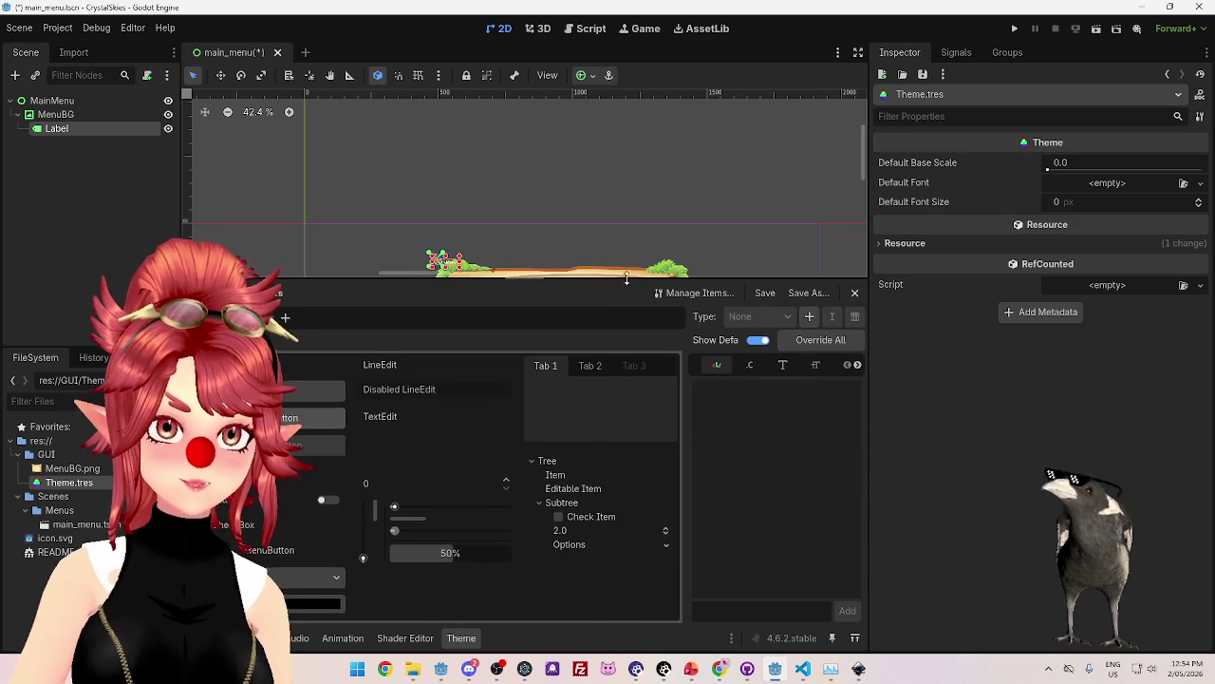
scroll(593, 215, down, 1)
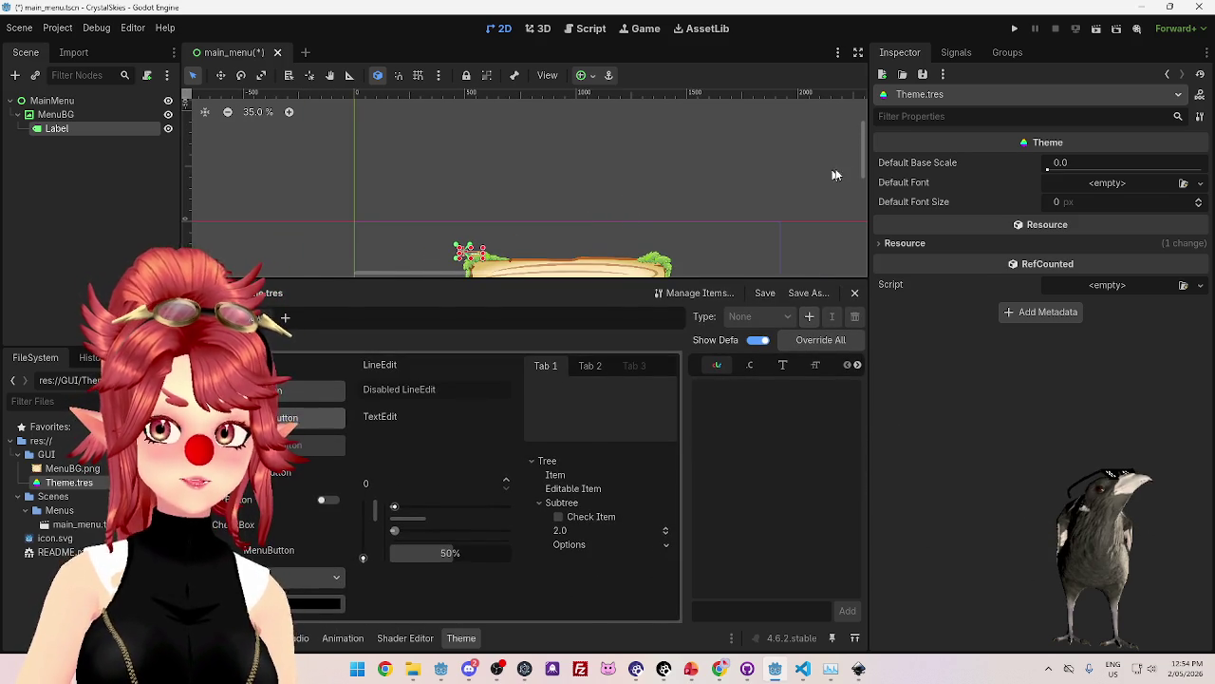
drag(866, 158, 866, 194)
scroll(532, 136, up, 1)
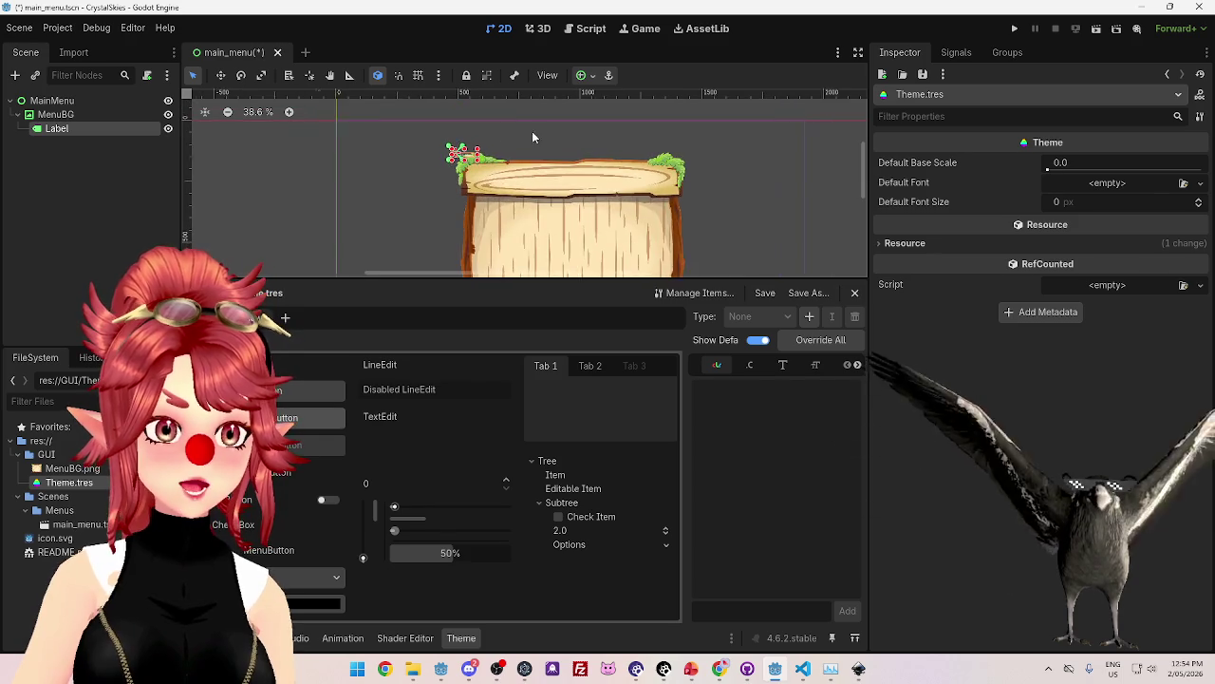
Revert the Label's Theme and Type Variation to empty.
click(28, 128)
scroll(1053, 395, down, 5)
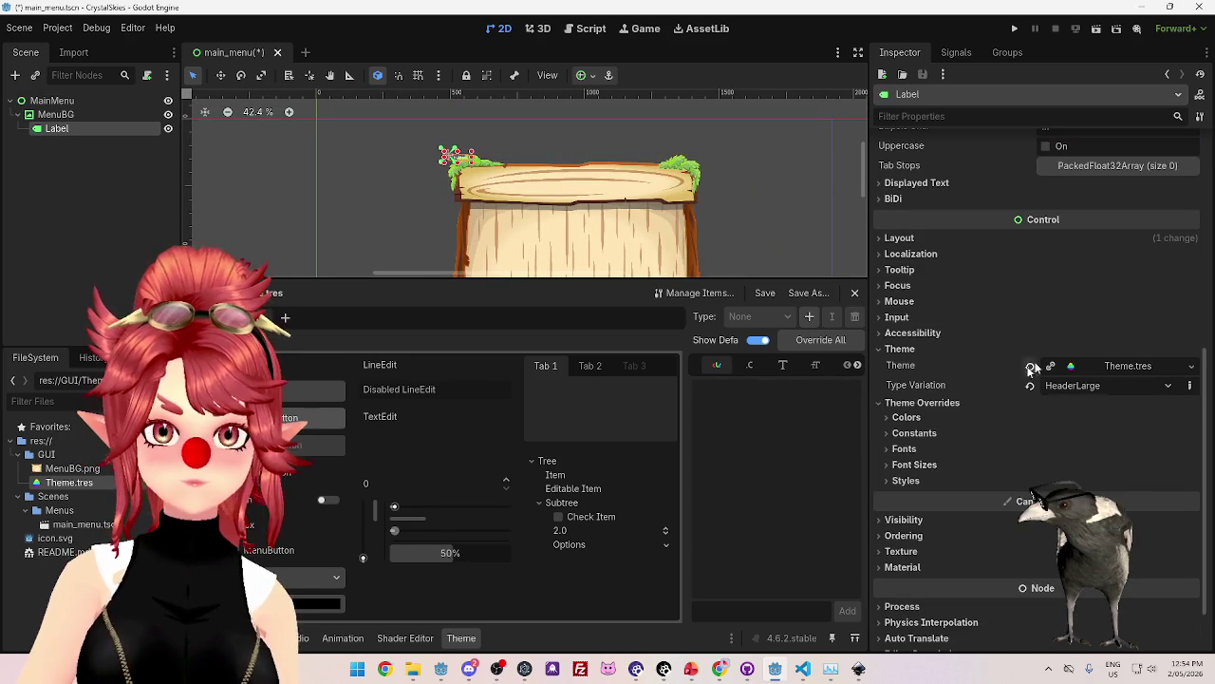
click(1029, 384)
click(1030, 365)
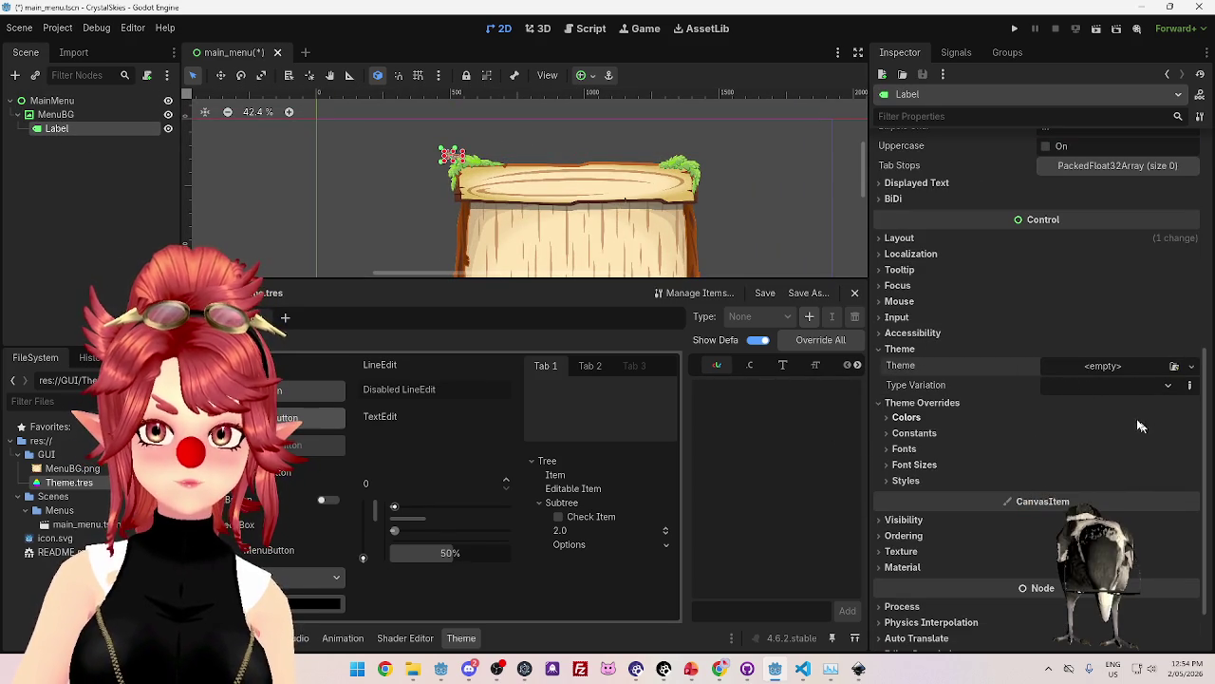
Give the MainMenu root node Theme.tres as its theme and open it for editing.
click(48, 101)
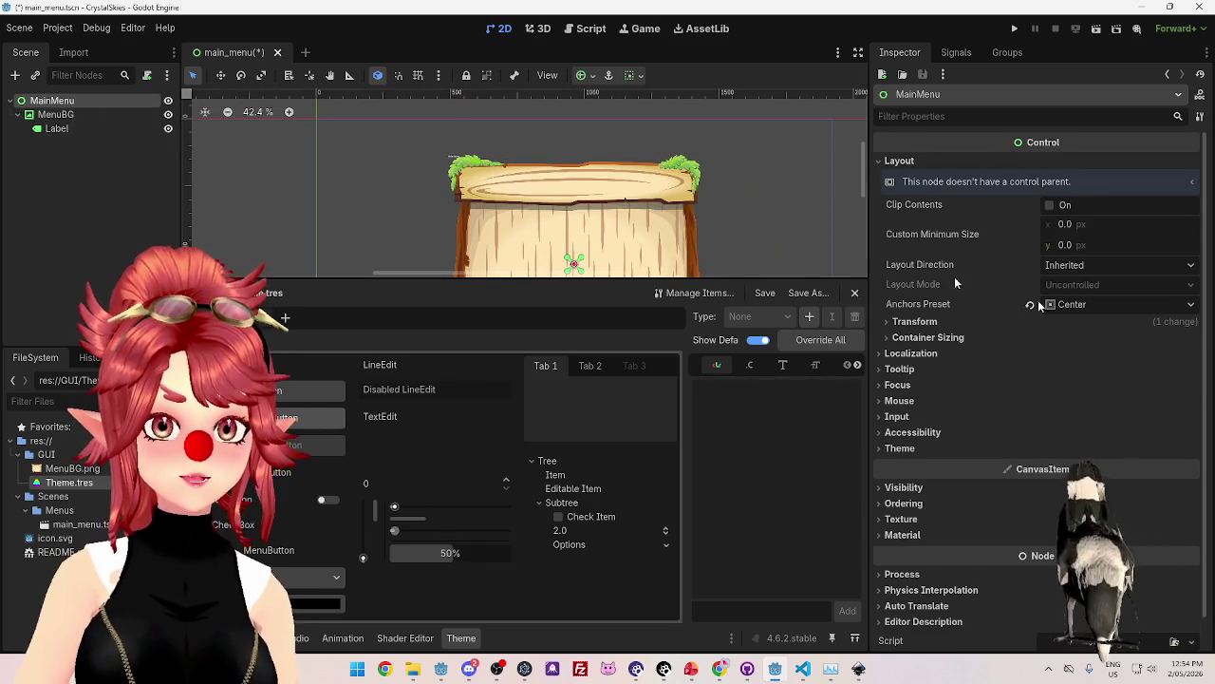
click(891, 450)
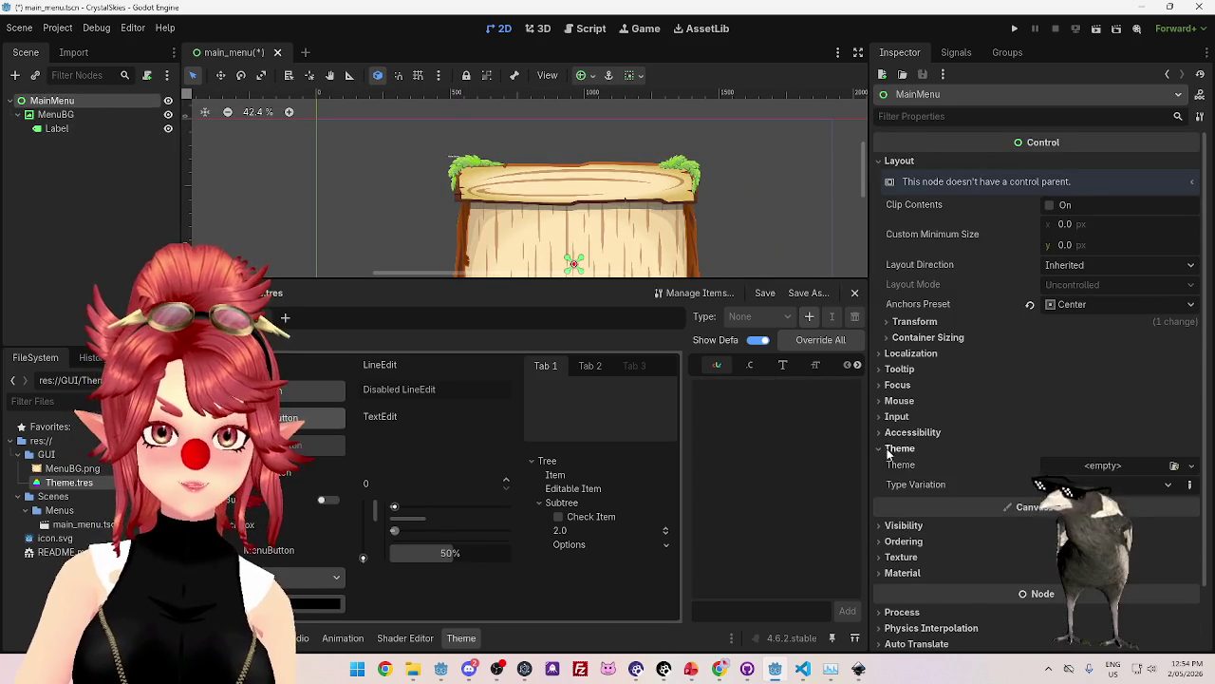
click(1189, 467)
click(1145, 502)
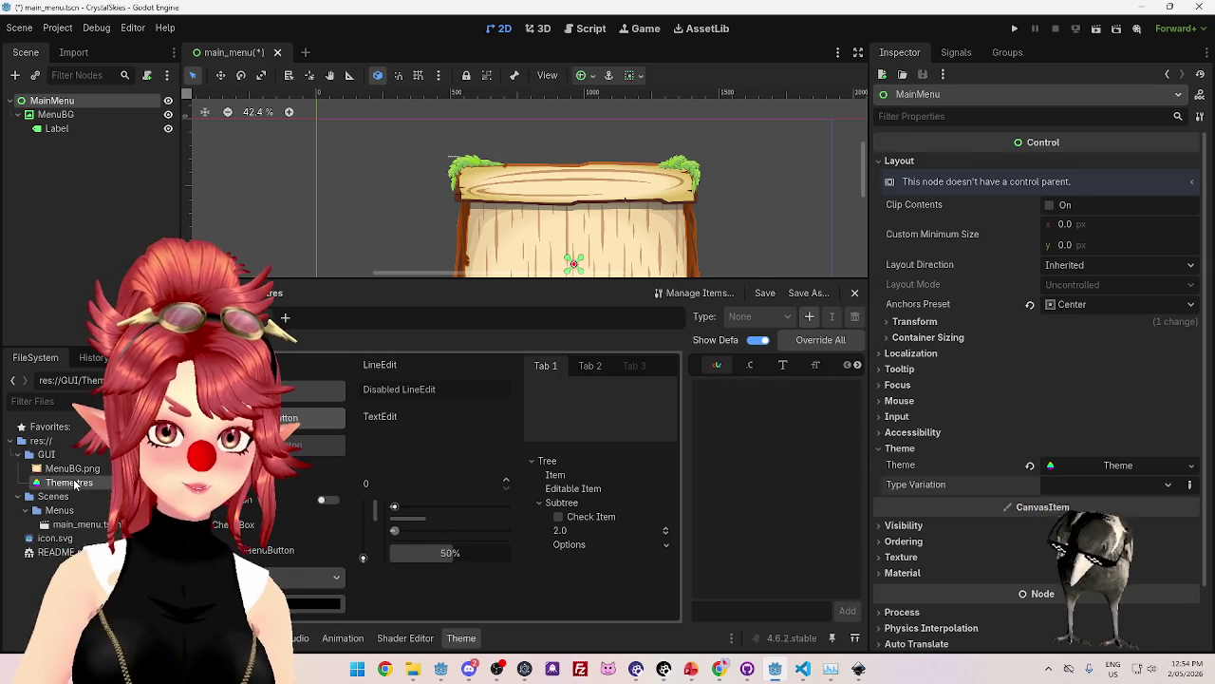
click(1068, 465)
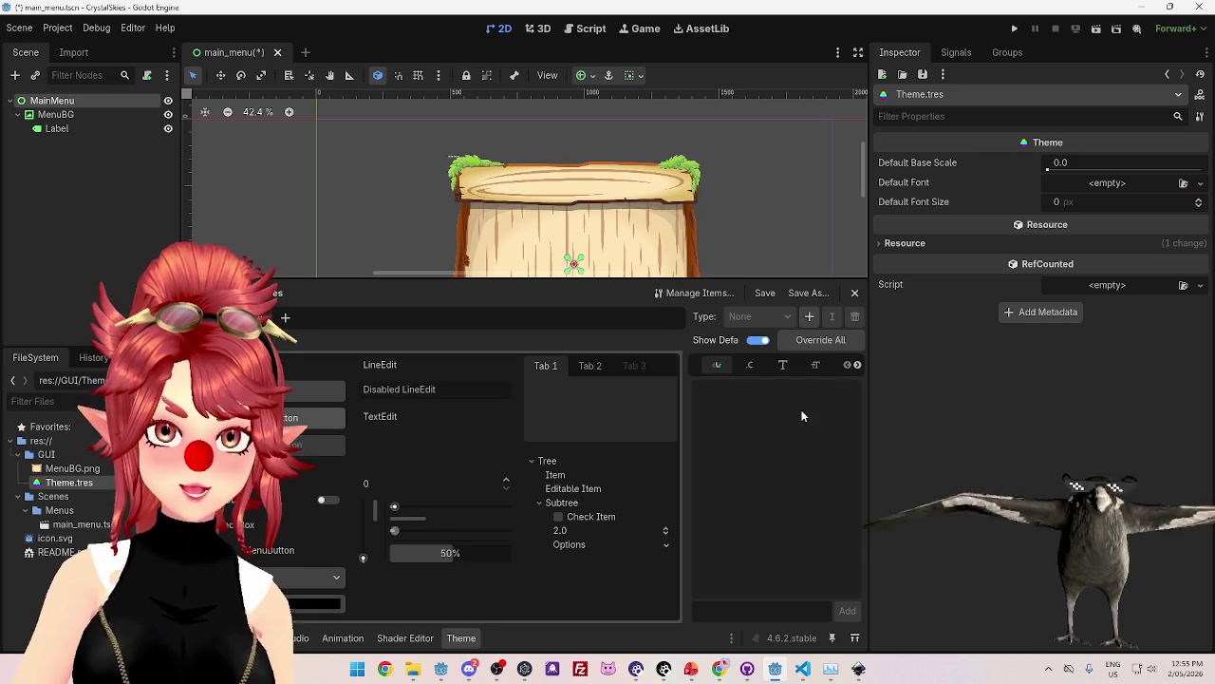
Add the Label type to Theme.tres.
click(809, 316)
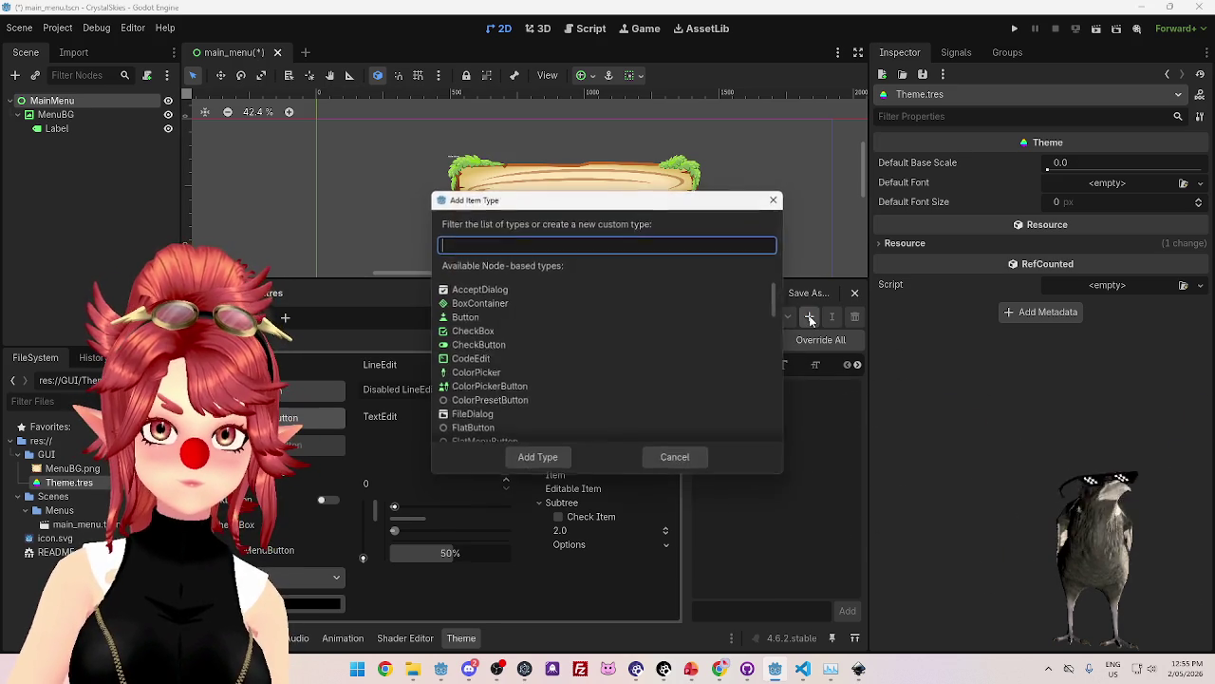
scroll(467, 361, down, 6)
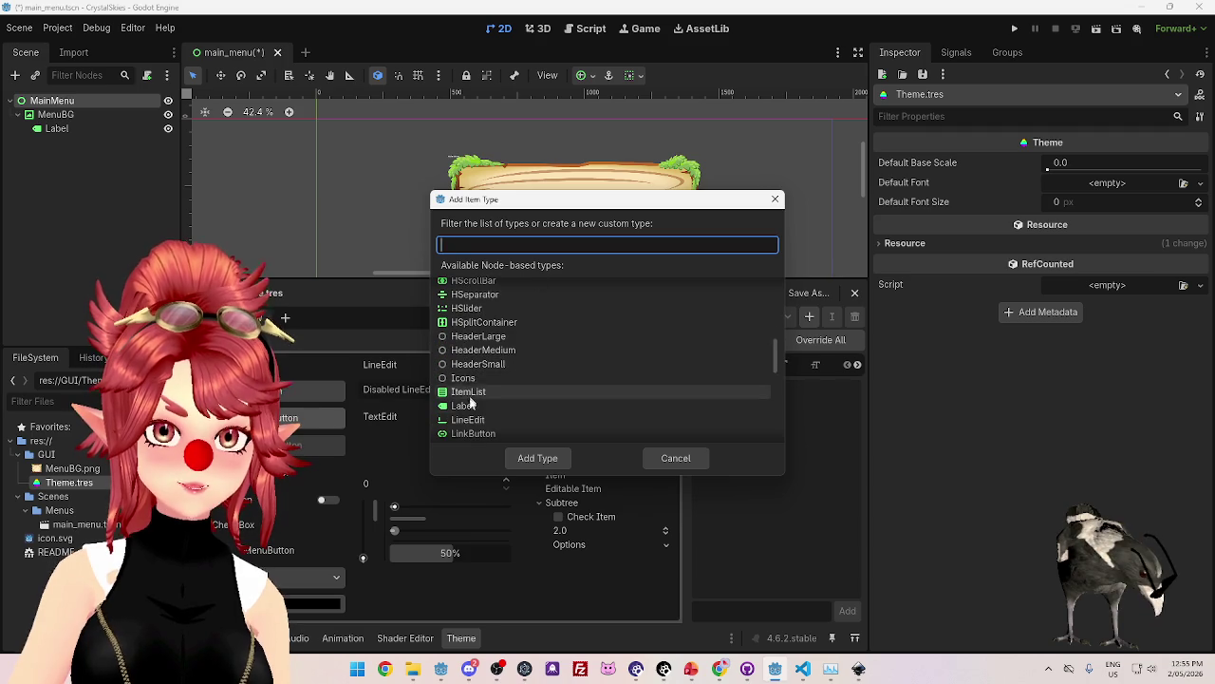
click(463, 410)
click(539, 458)
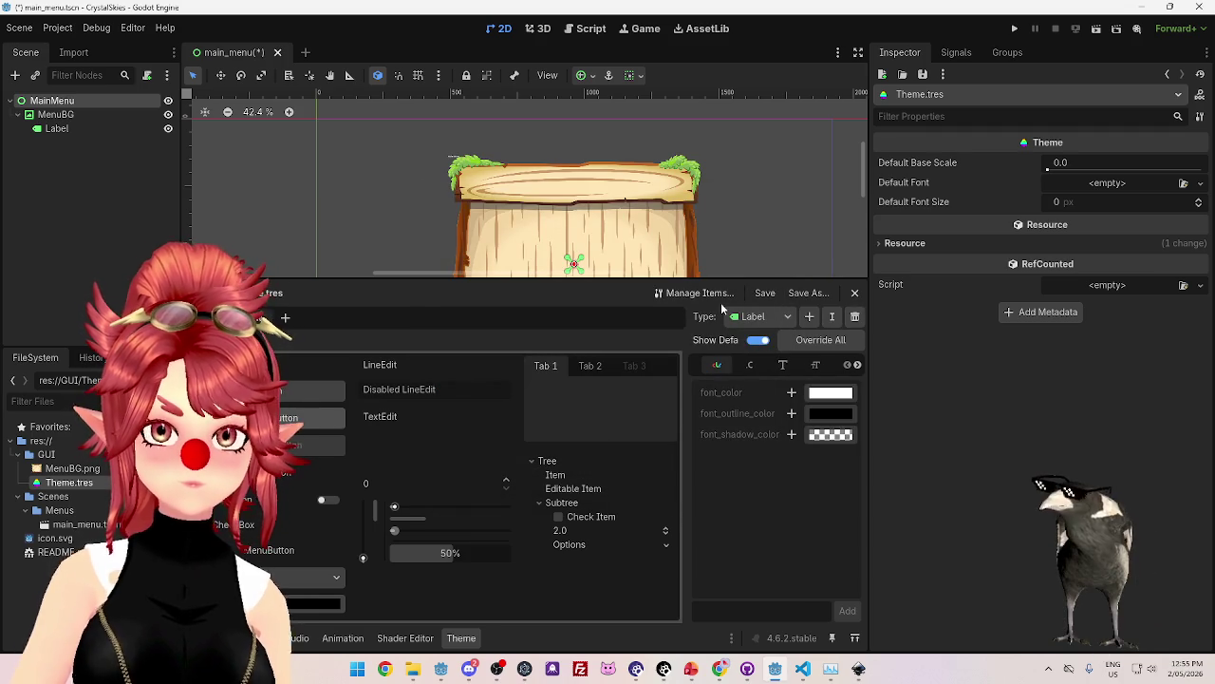
Browse the Label type's Font, Constant and Color item tabs.
click(784, 365)
click(813, 372)
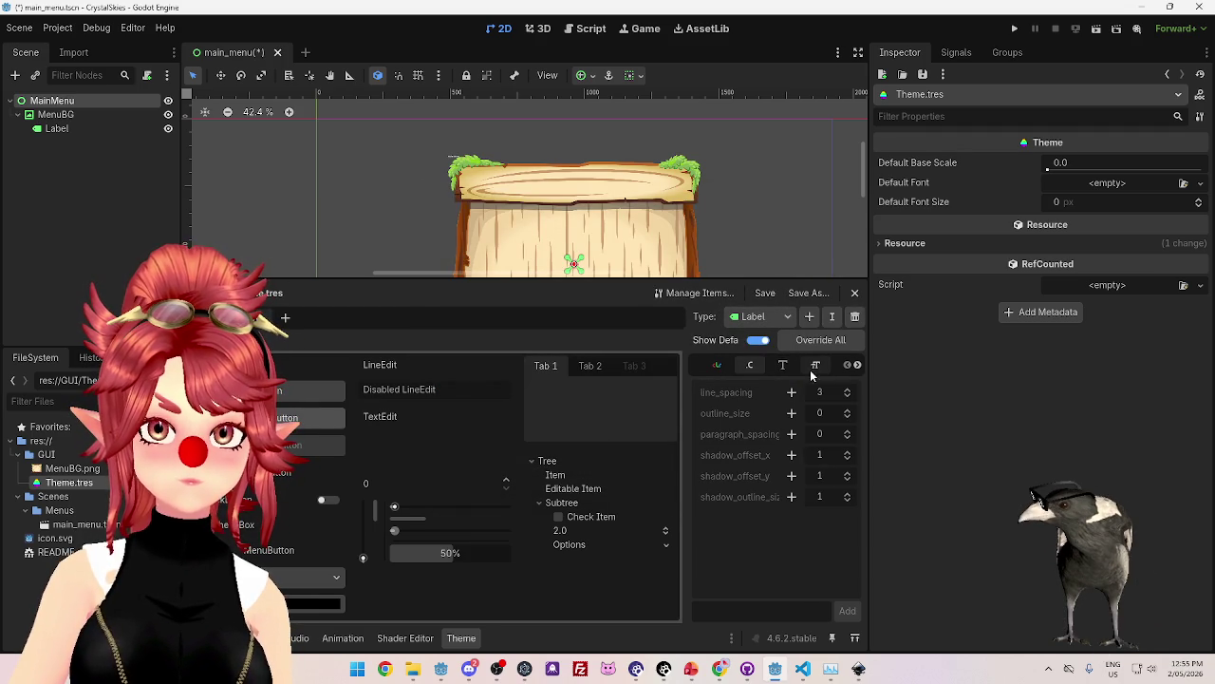
click(717, 368)
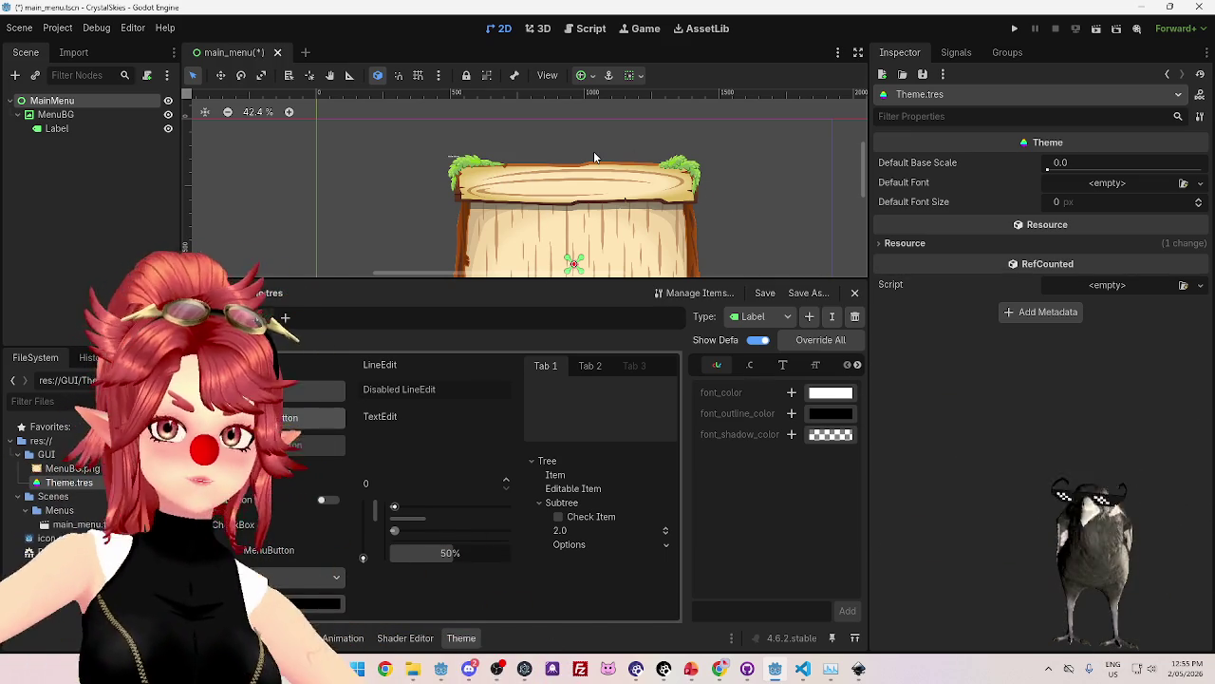
Rename the theme's Label type to MenuHeader.
click(833, 319)
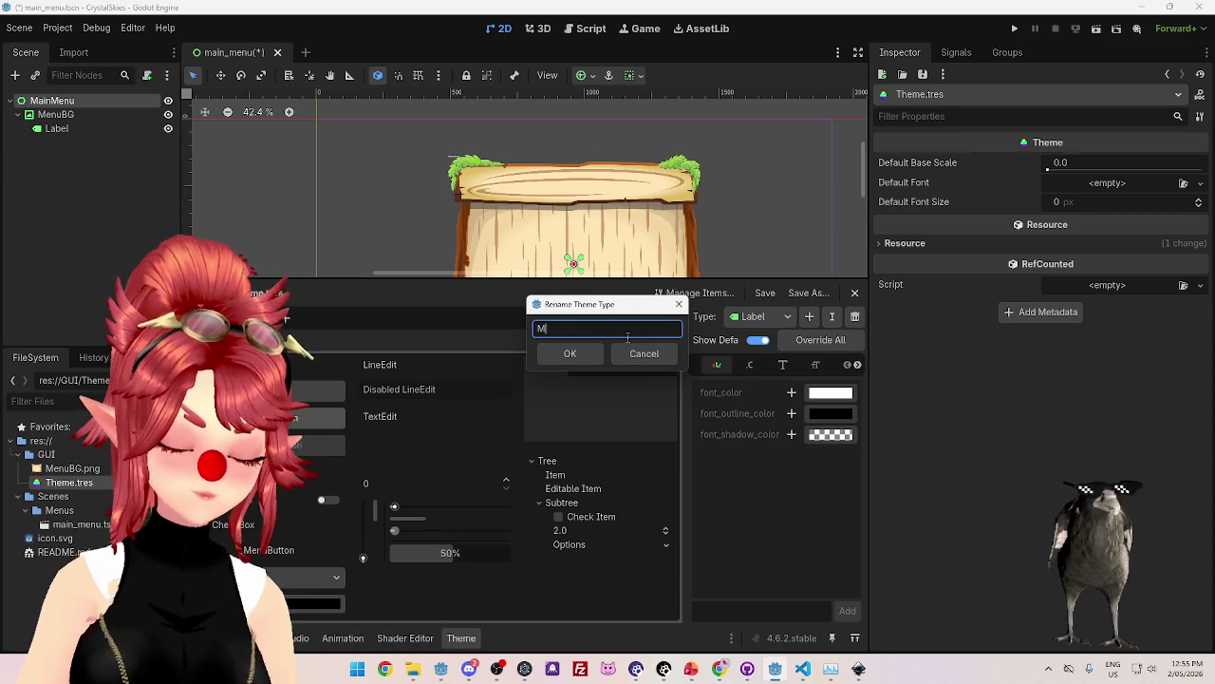
text(MenuHeader)
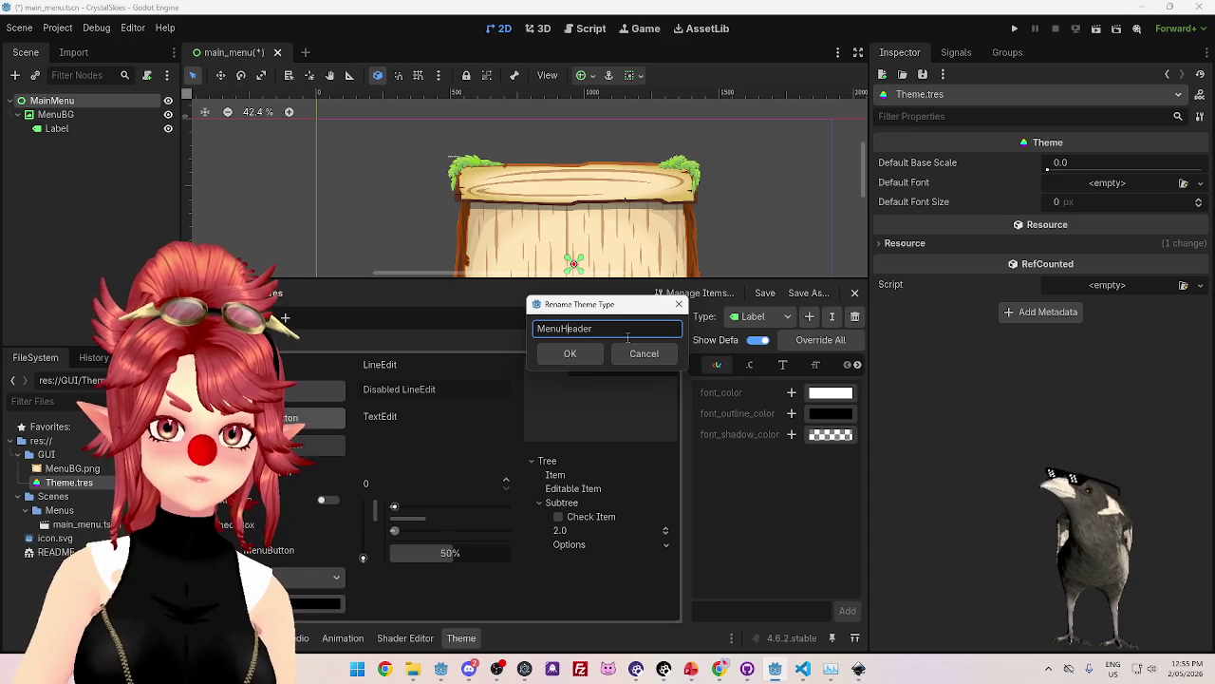
click(604, 353)
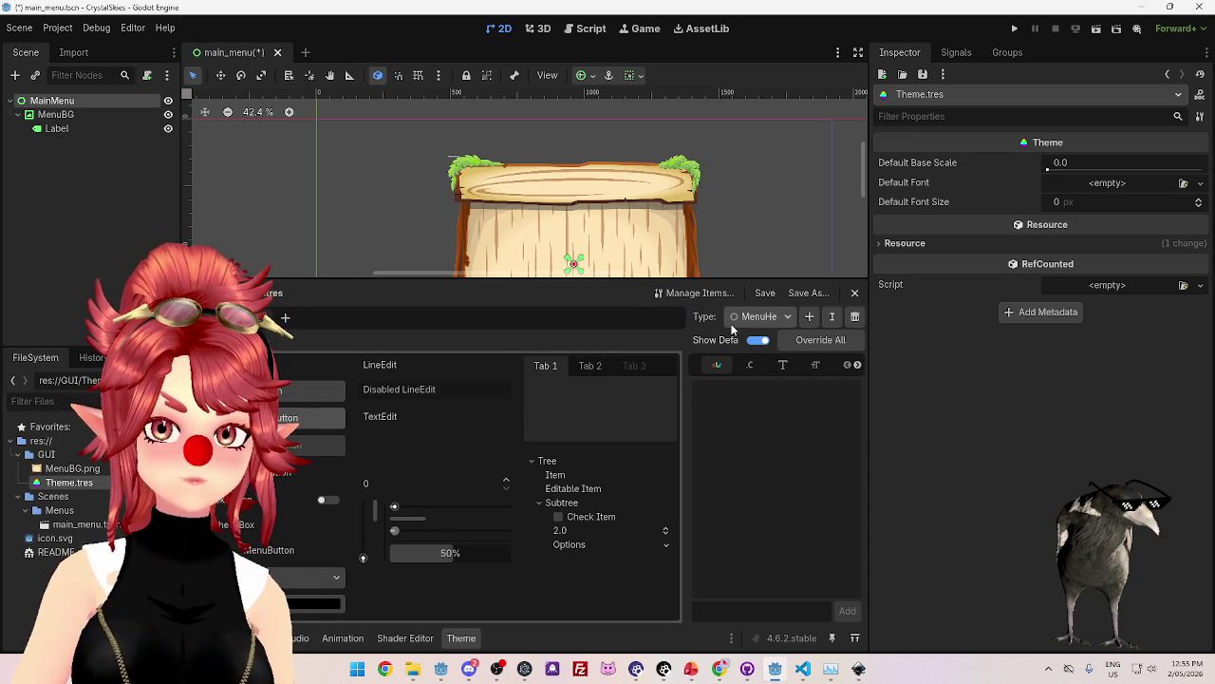
Check the theme's type list, then select the header Label and the MainMenu node.
click(786, 321)
click(788, 319)
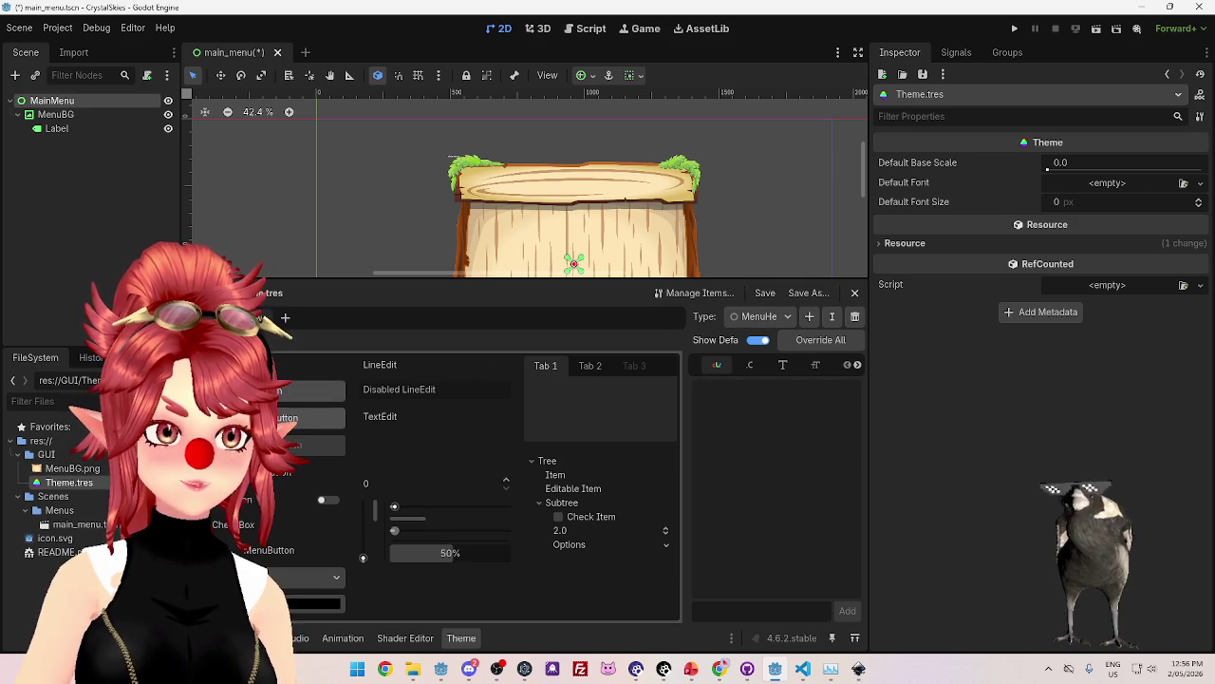
click(57, 128)
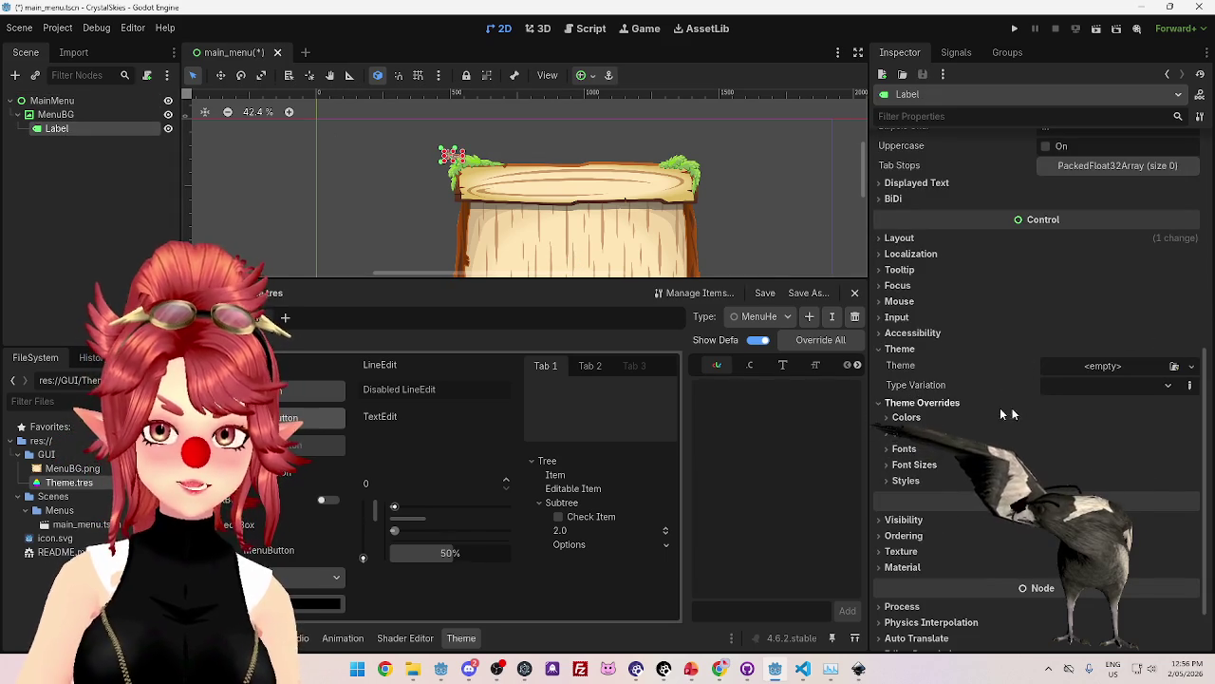
click(47, 101)
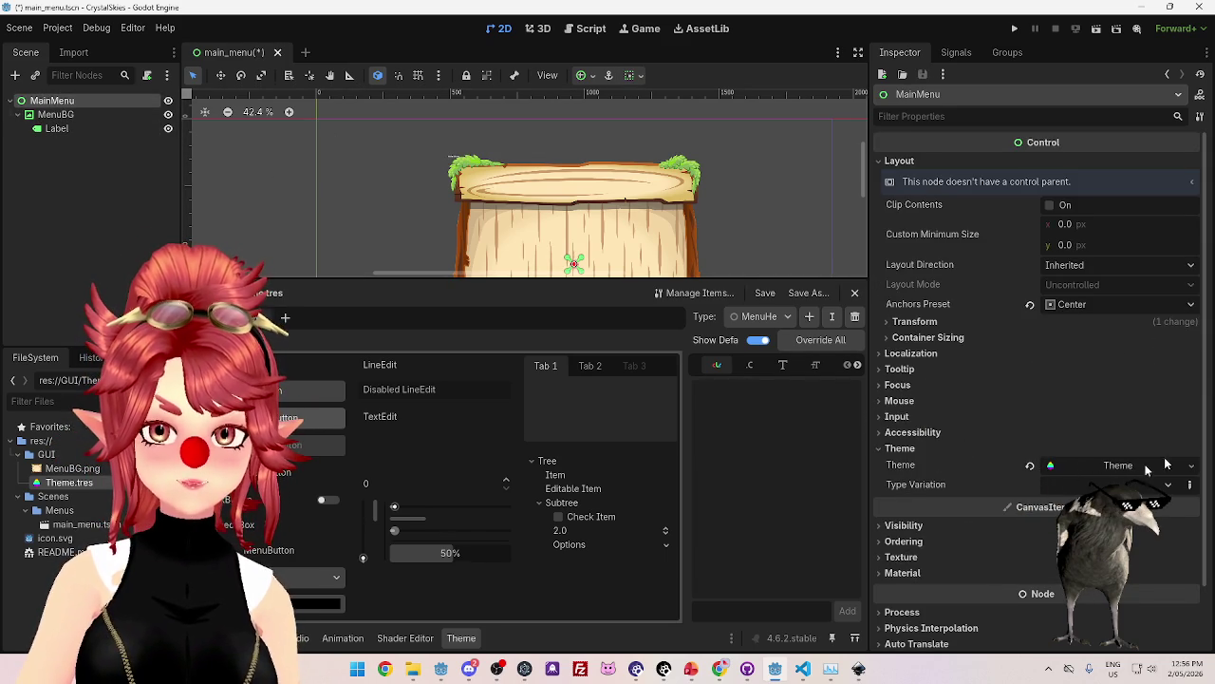
click(59, 130)
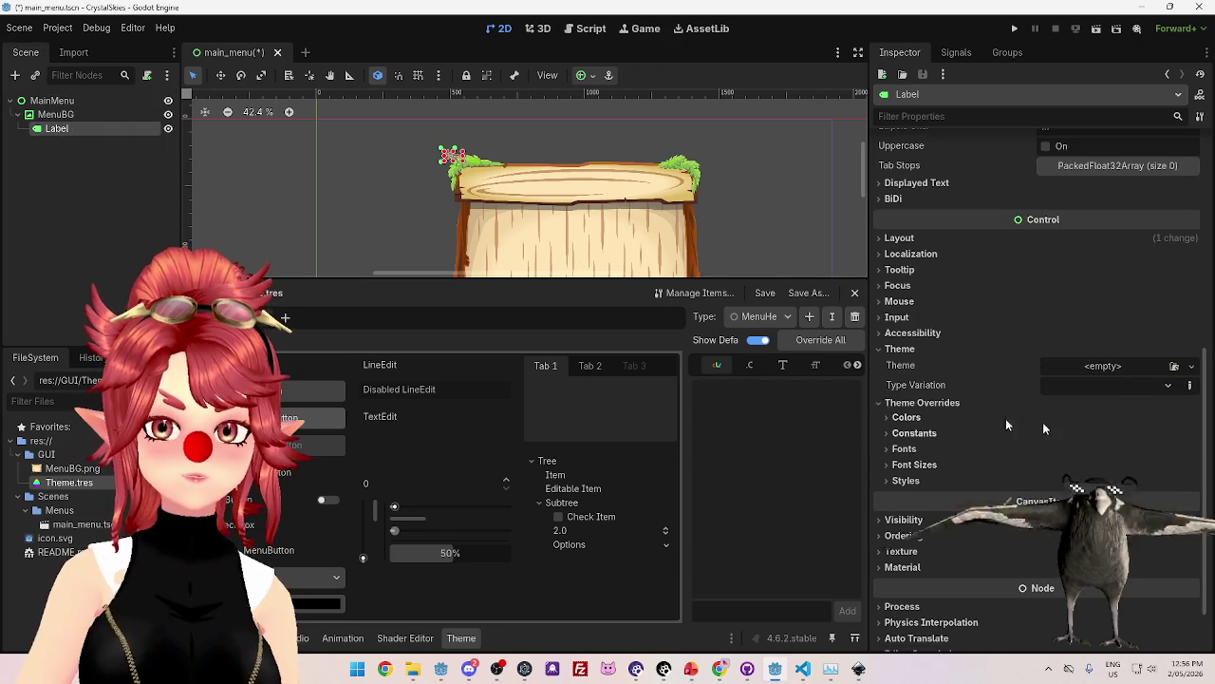
click(1169, 386)
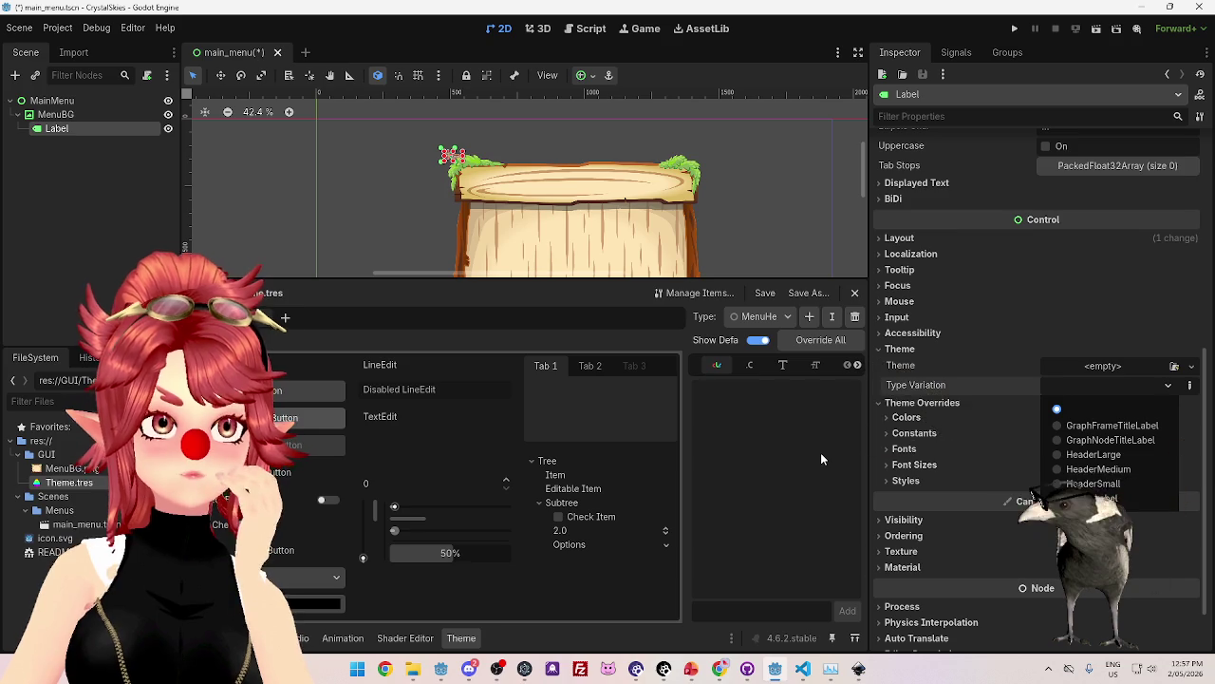
click(1165, 386)
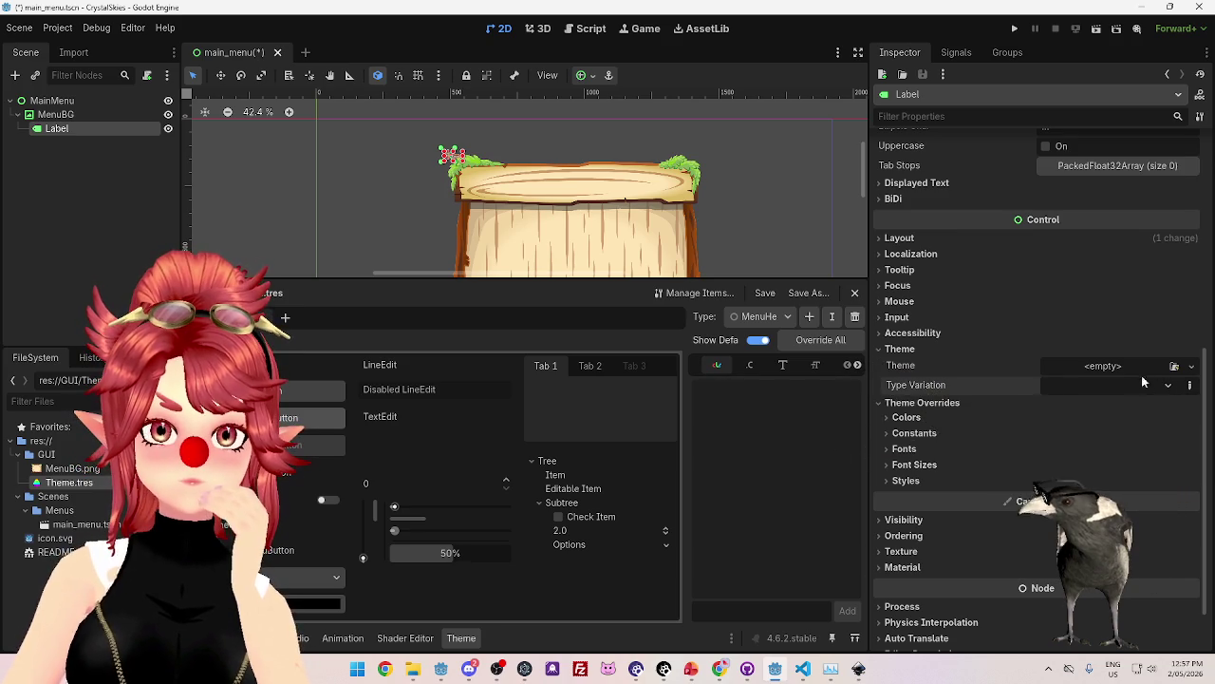
click(86, 101)
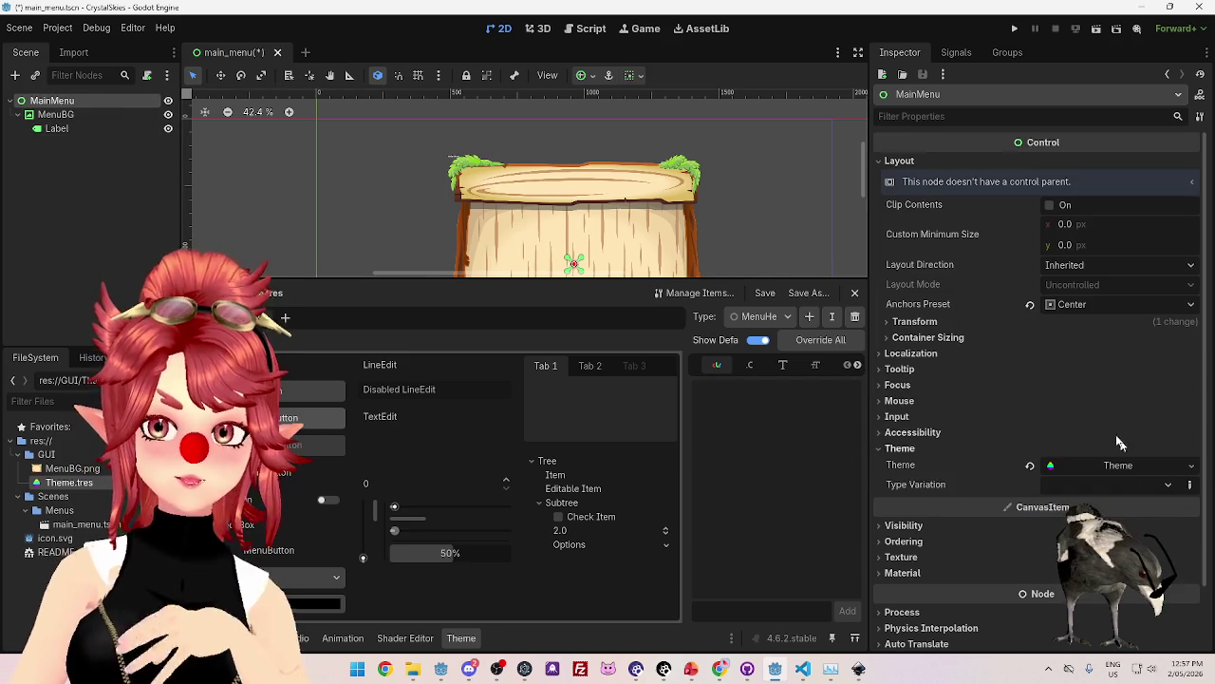
click(59, 128)
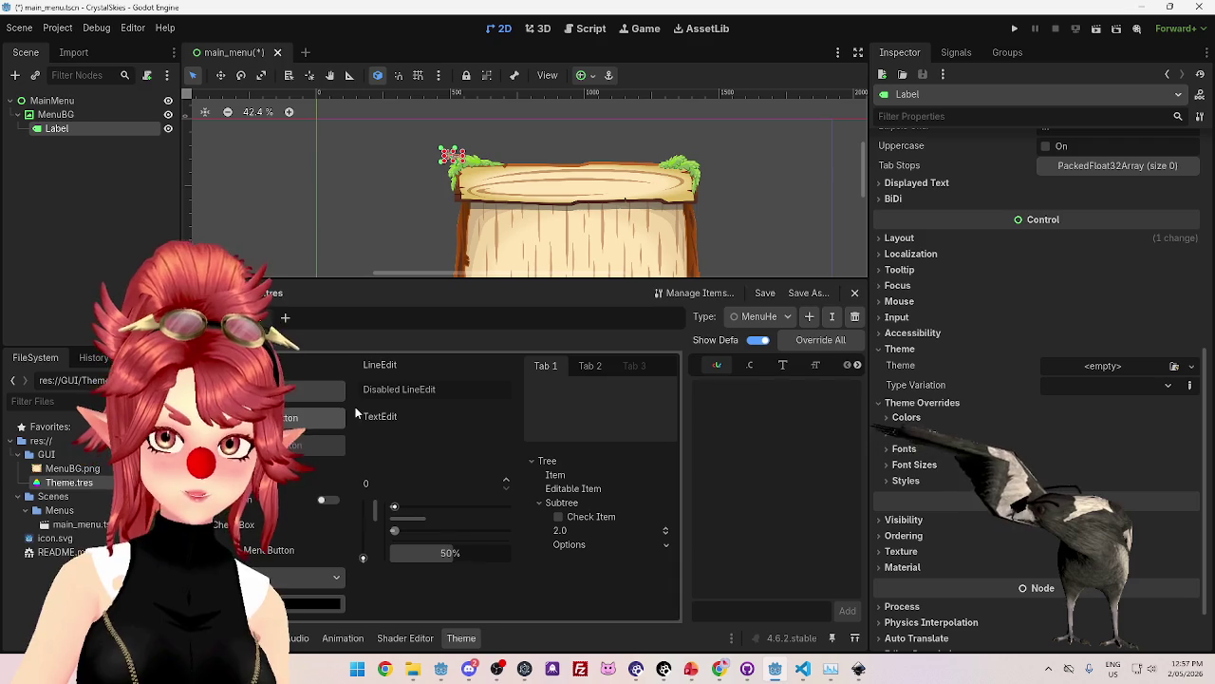
Open the Type dropdown to see that Theme.tres holds only MenuHeader.
click(787, 317)
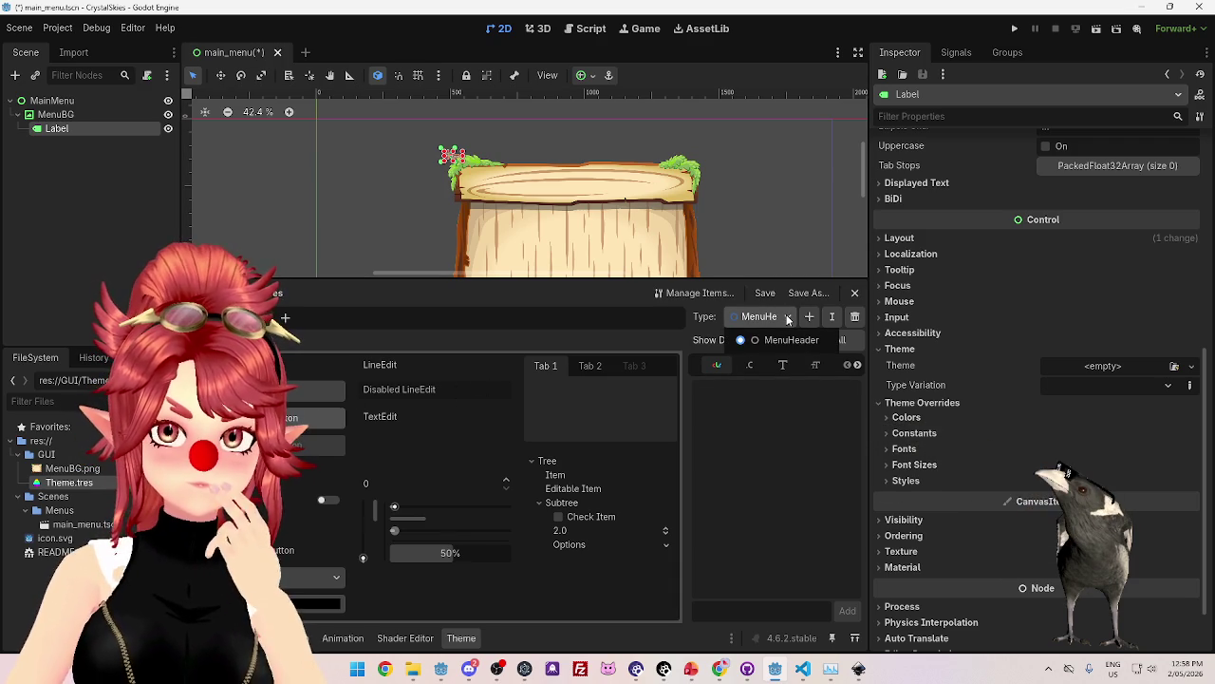
Check the Label's Type Variation list and the theme's types, which hold only MenuHeader.
click(789, 339)
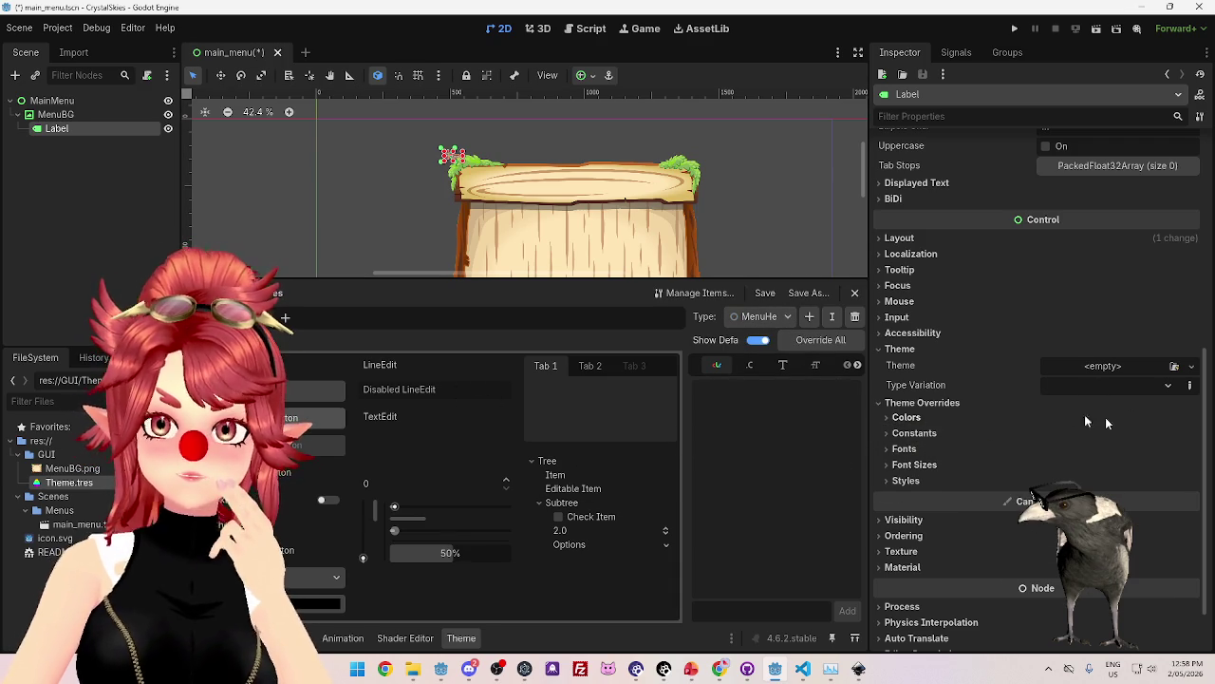
click(1169, 386)
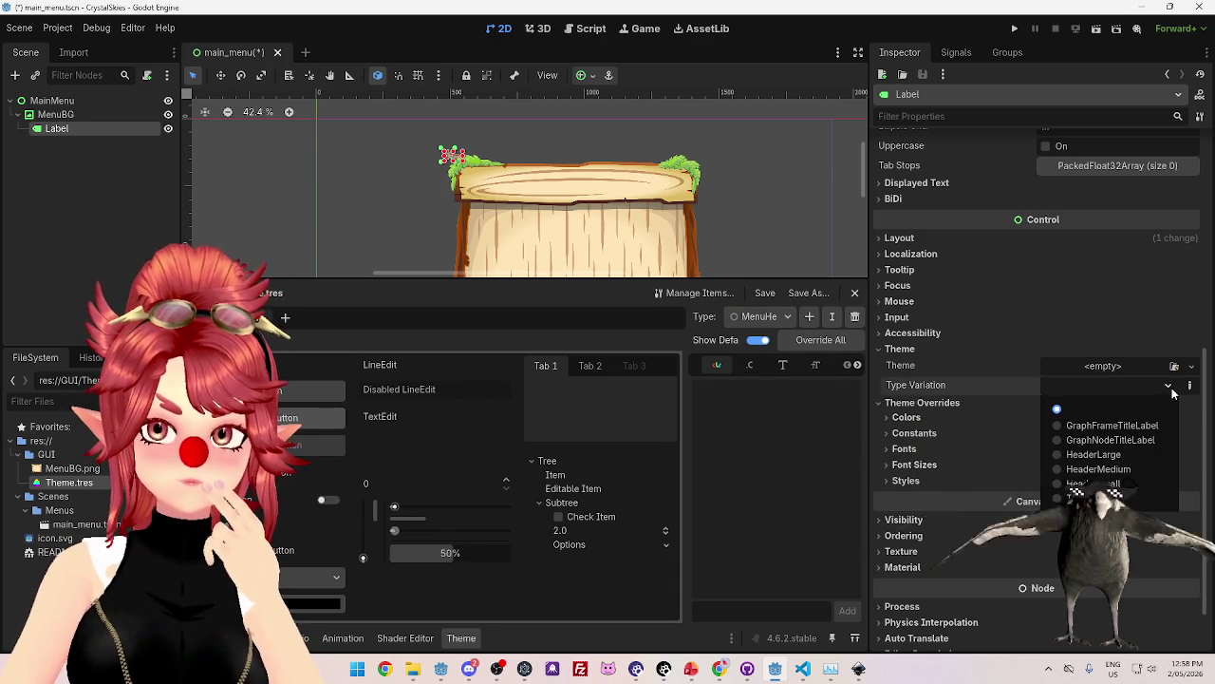
key(Escape)
click(785, 317)
click(780, 315)
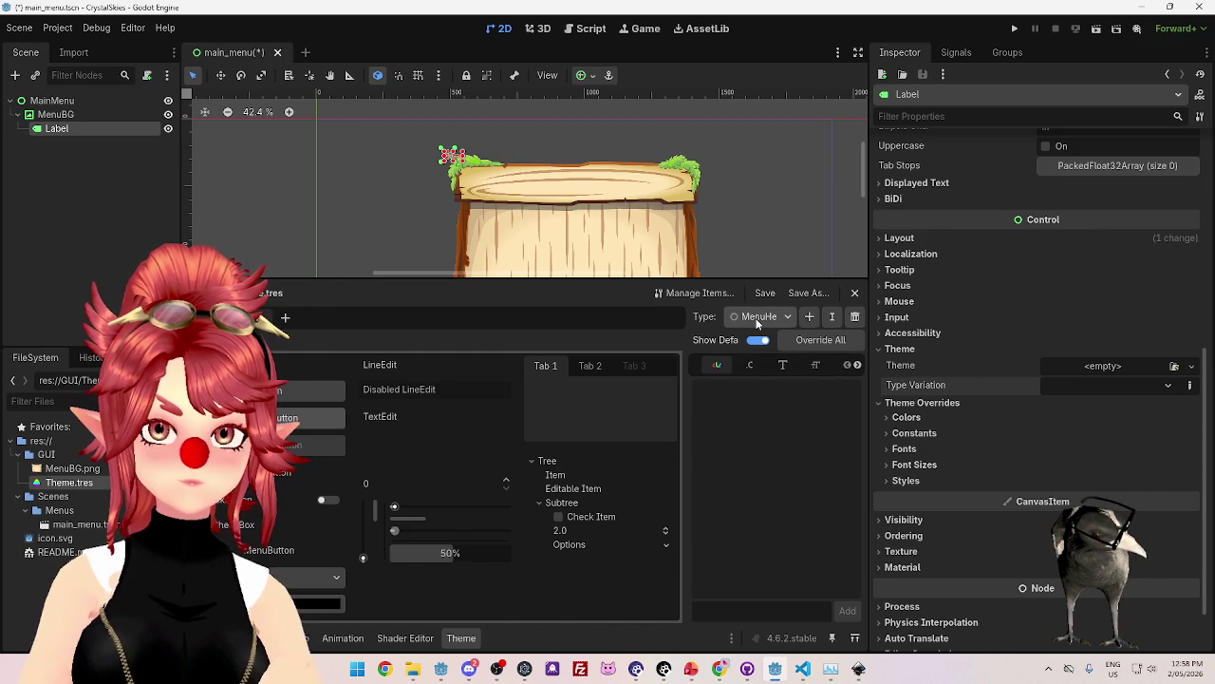
click(757, 324)
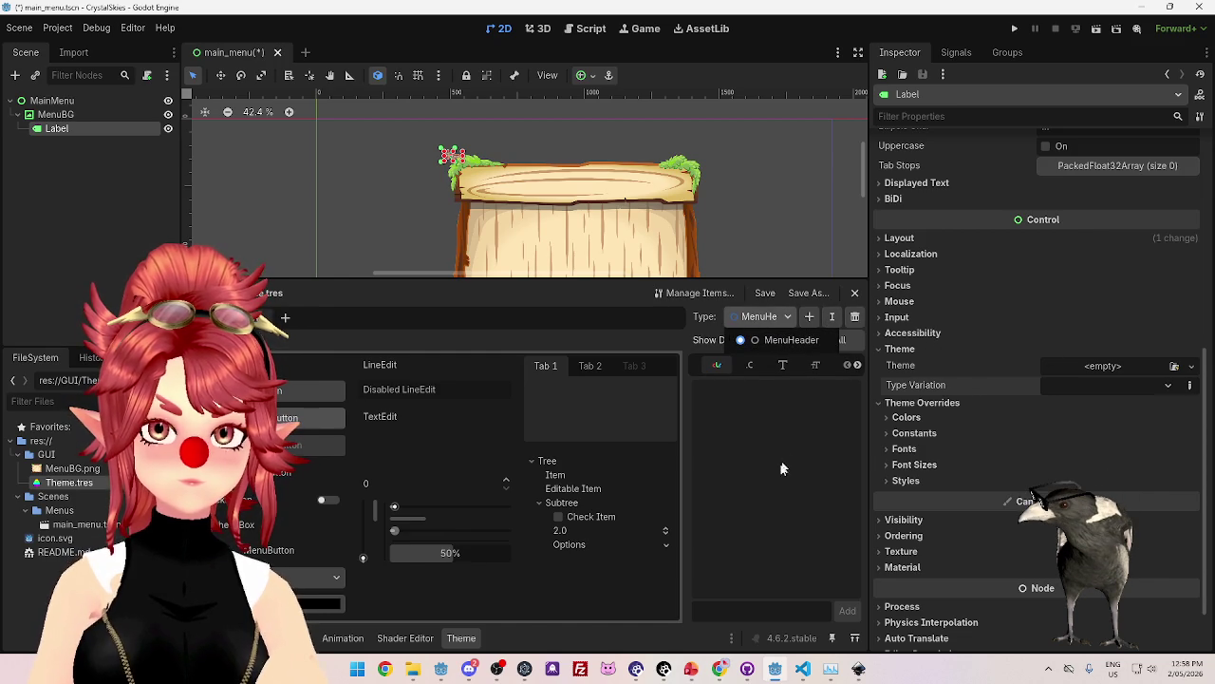
click(717, 332)
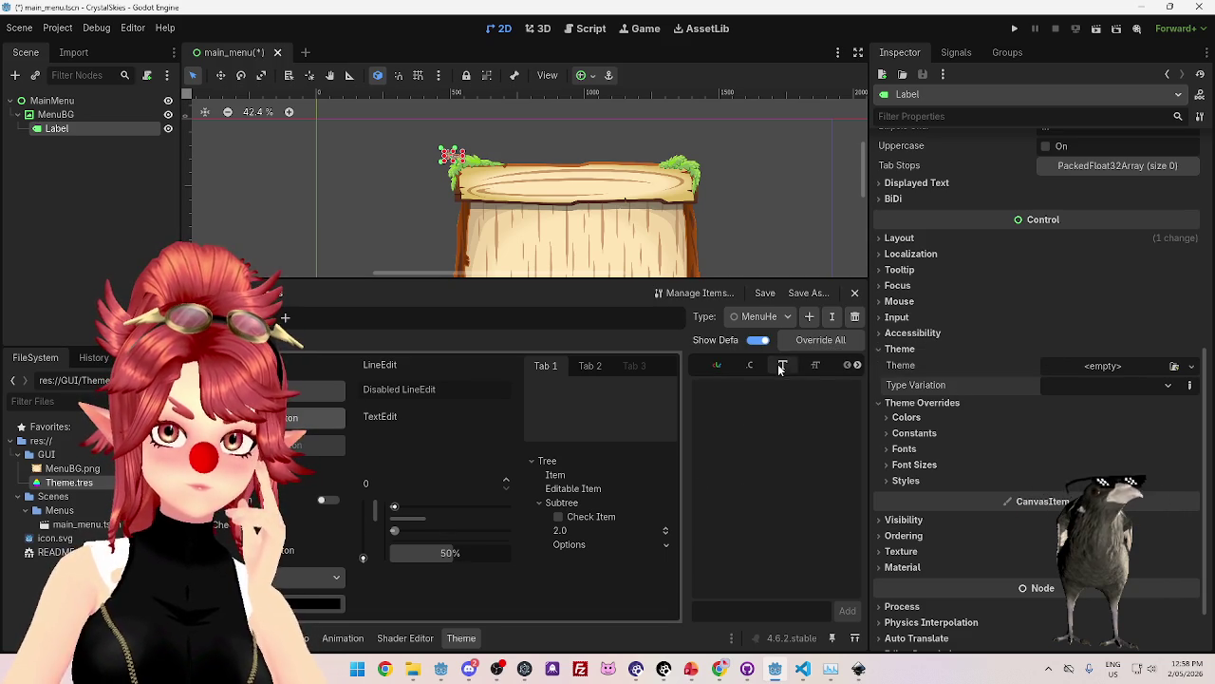
click(857, 365)
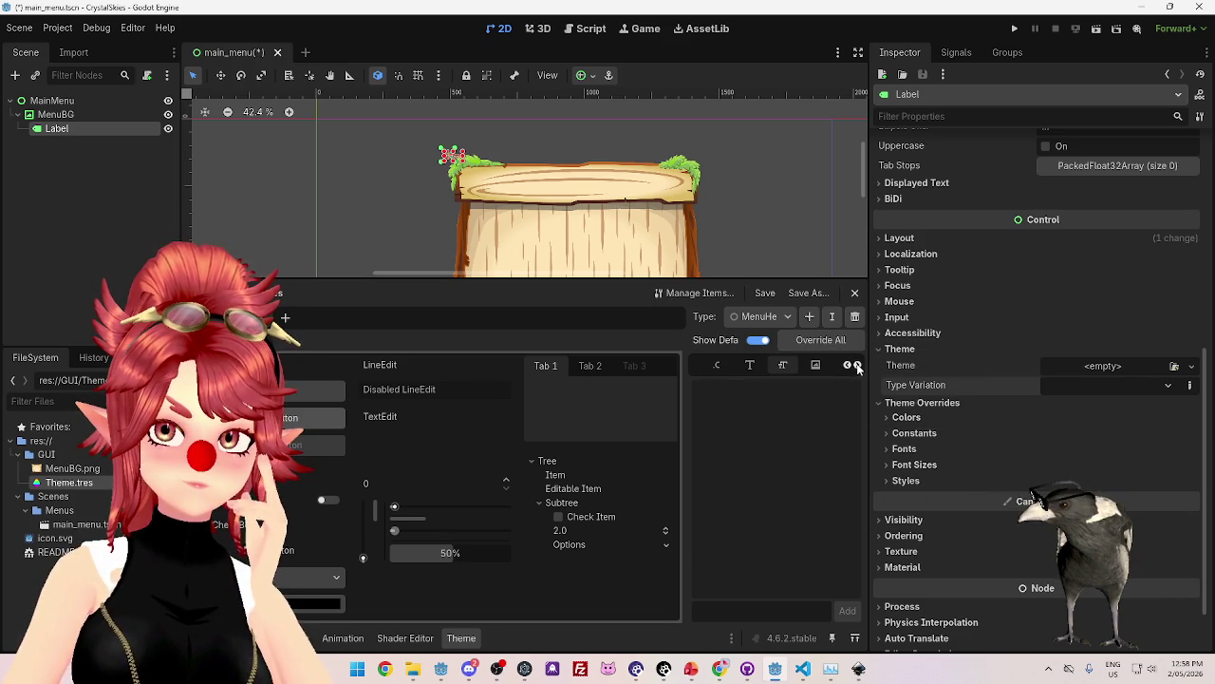
double_click(848, 366)
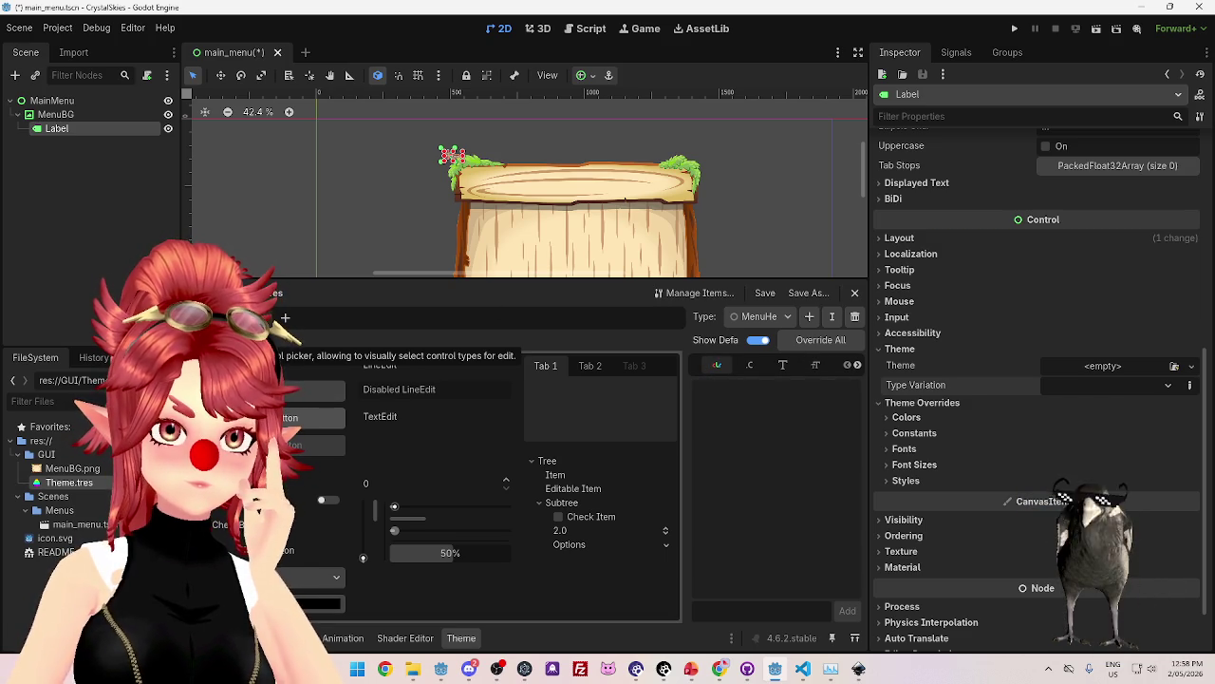
Pick the preview Label with the control picker to show the Label type's colour items.
click(285, 318)
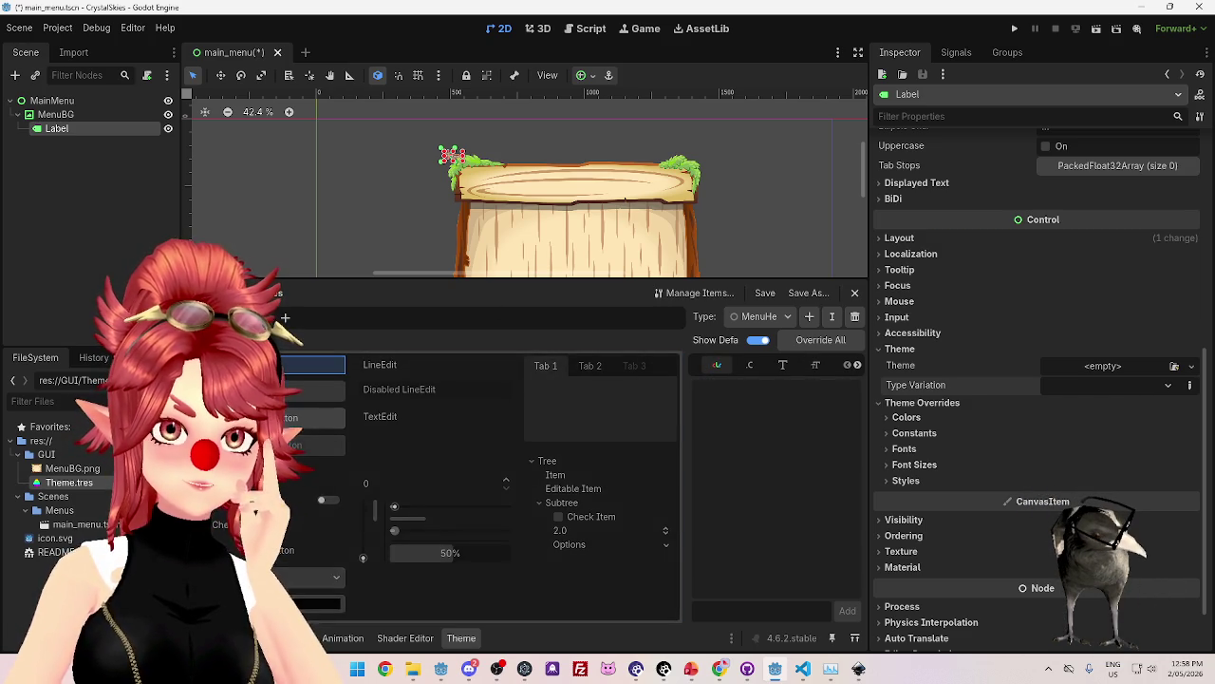
click(313, 364)
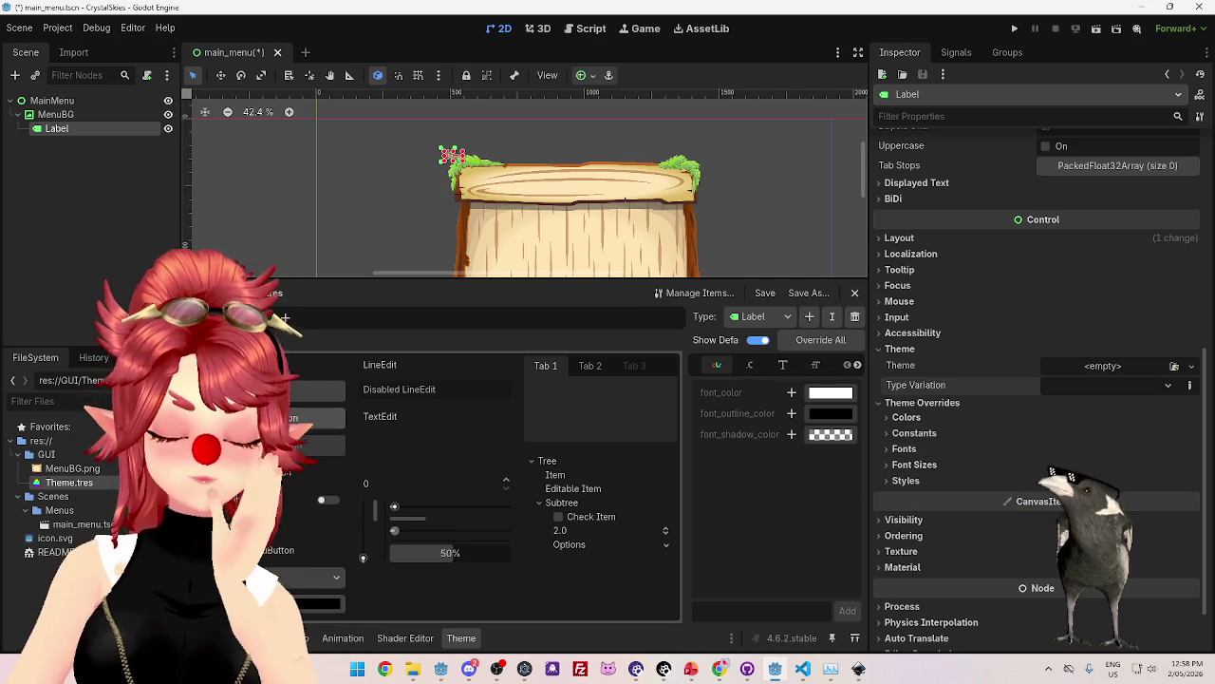
click(714, 669)
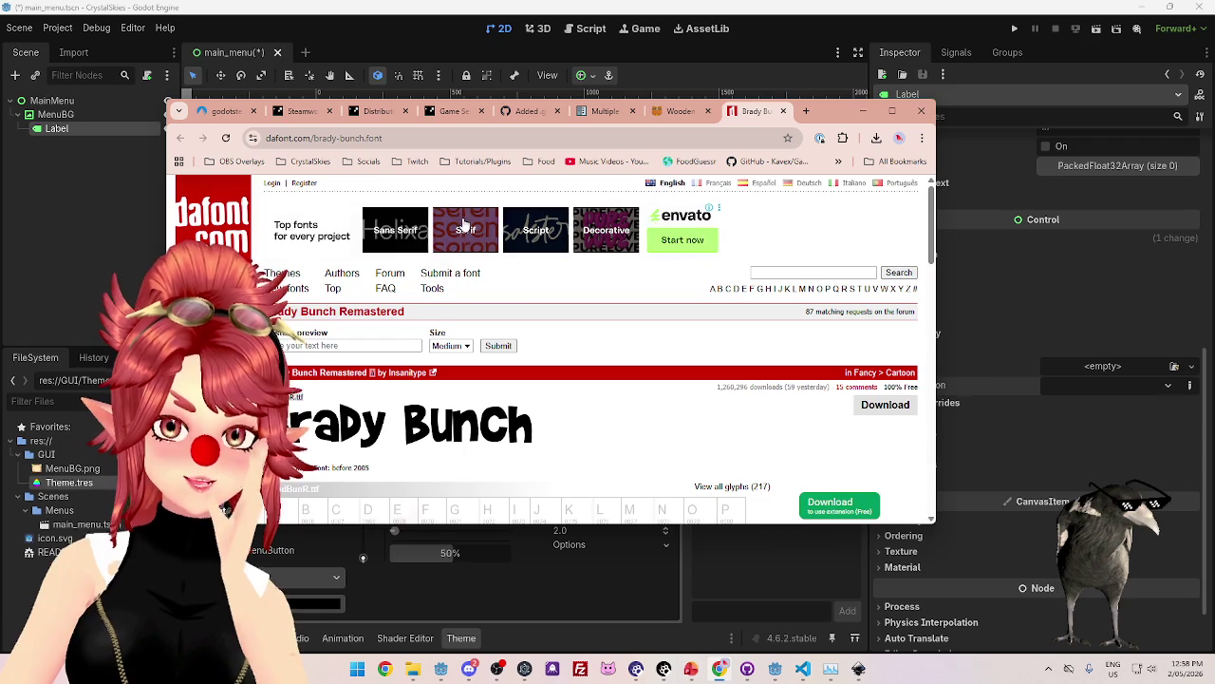
Open FoodGuessr in a new maximized Chrome tab and start a Quick Play game.
click(806, 111)
click(893, 111)
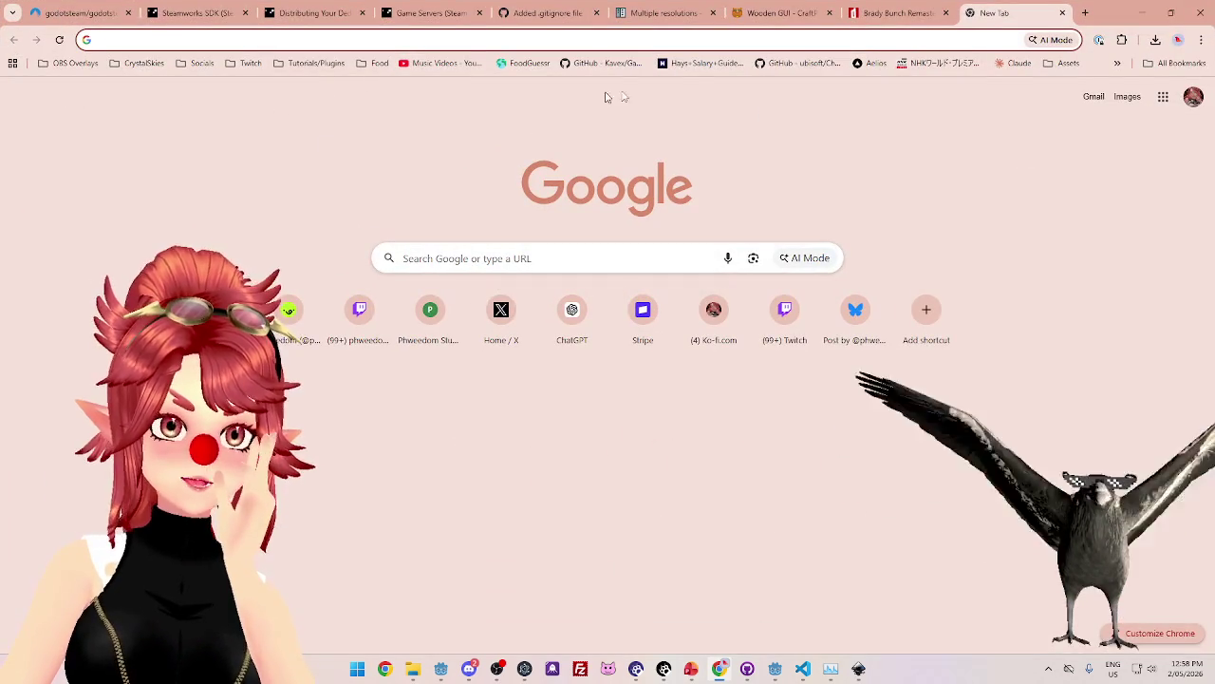
click(529, 64)
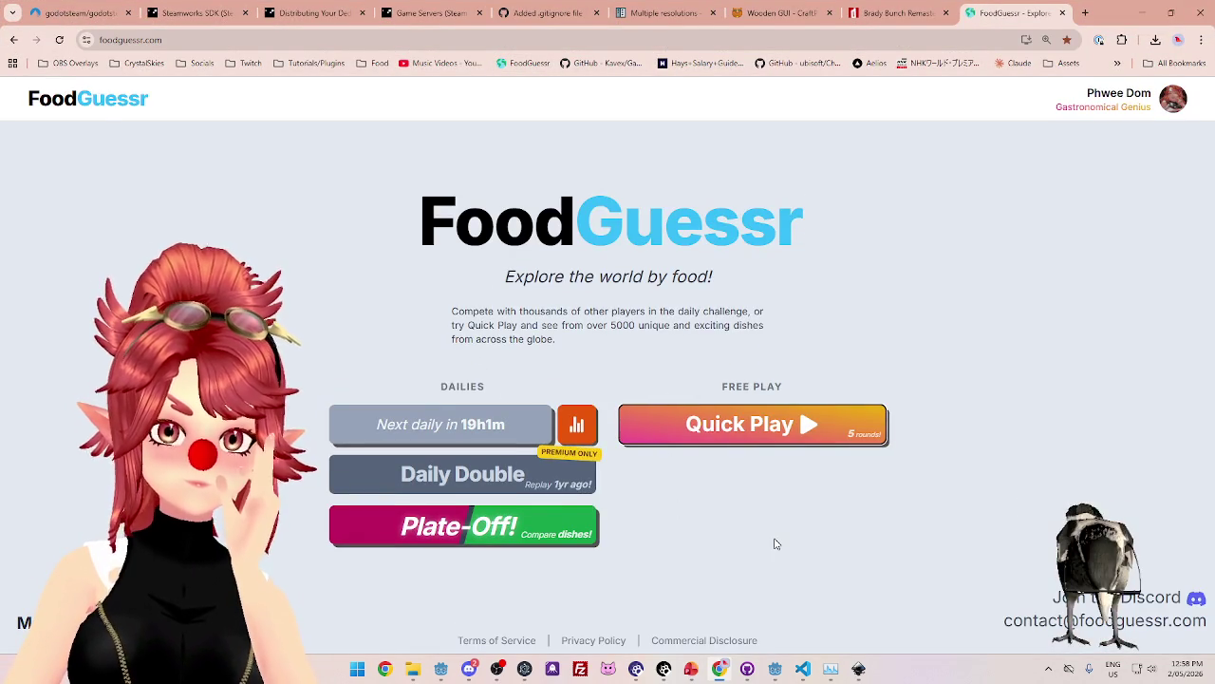
click(738, 435)
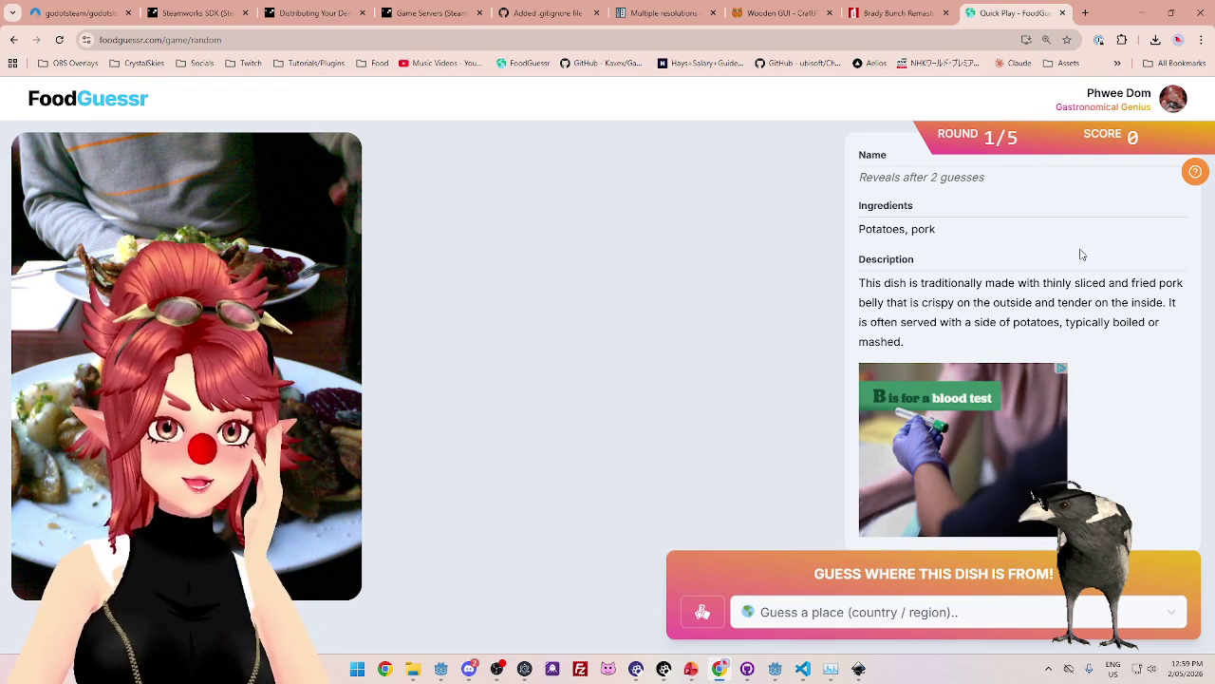
Guess Germany as the first dish's country of origin.
click(1025, 615)
text(ger)
click(949, 577)
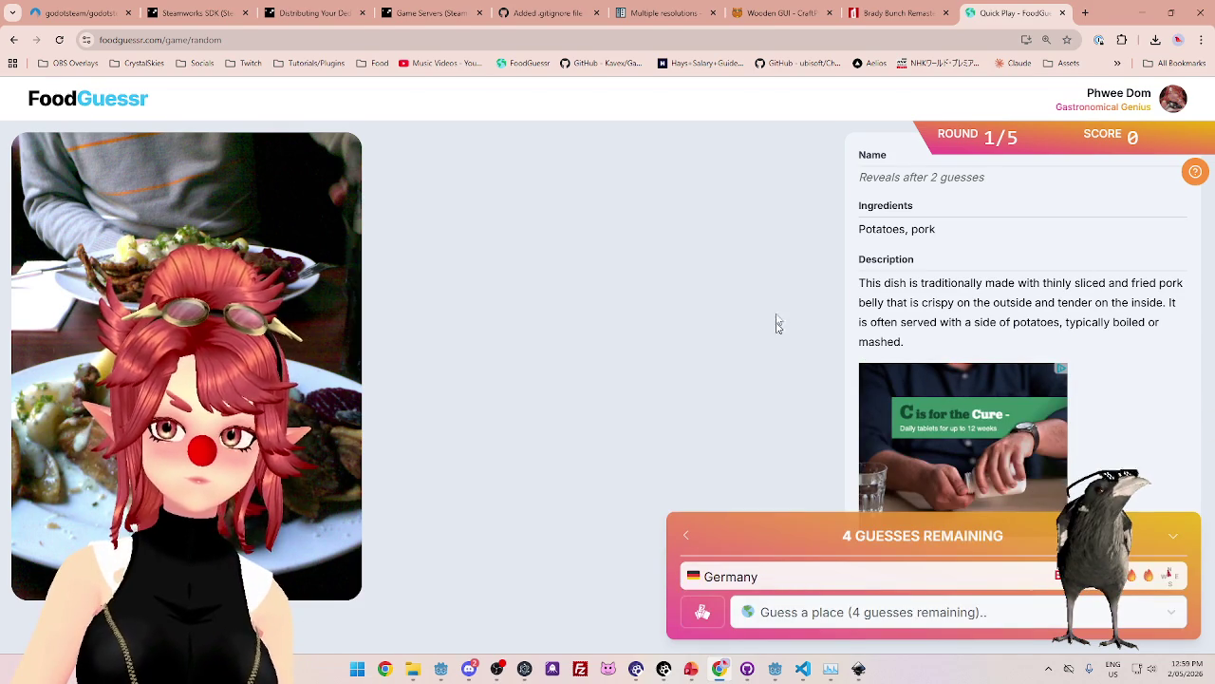
Open Google Maps in a new browser tab and pan the map over to Europe.
click(1085, 12)
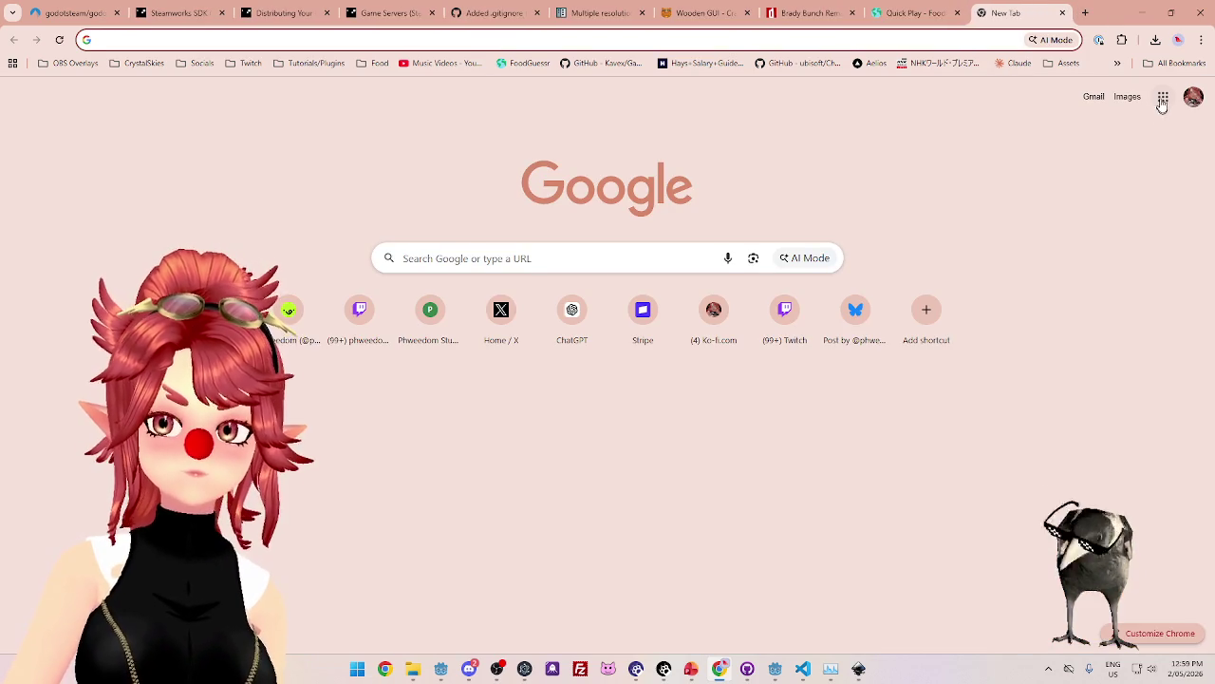
click(1163, 96)
click(1161, 180)
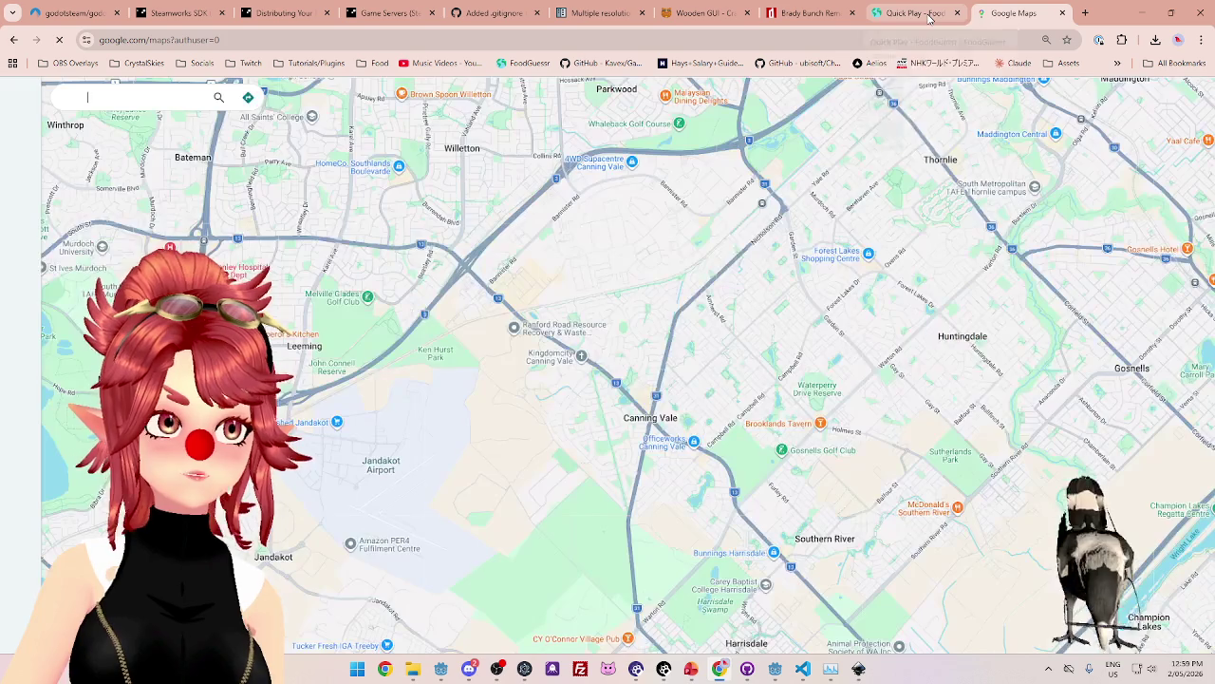
scroll(657, 384, down, 6)
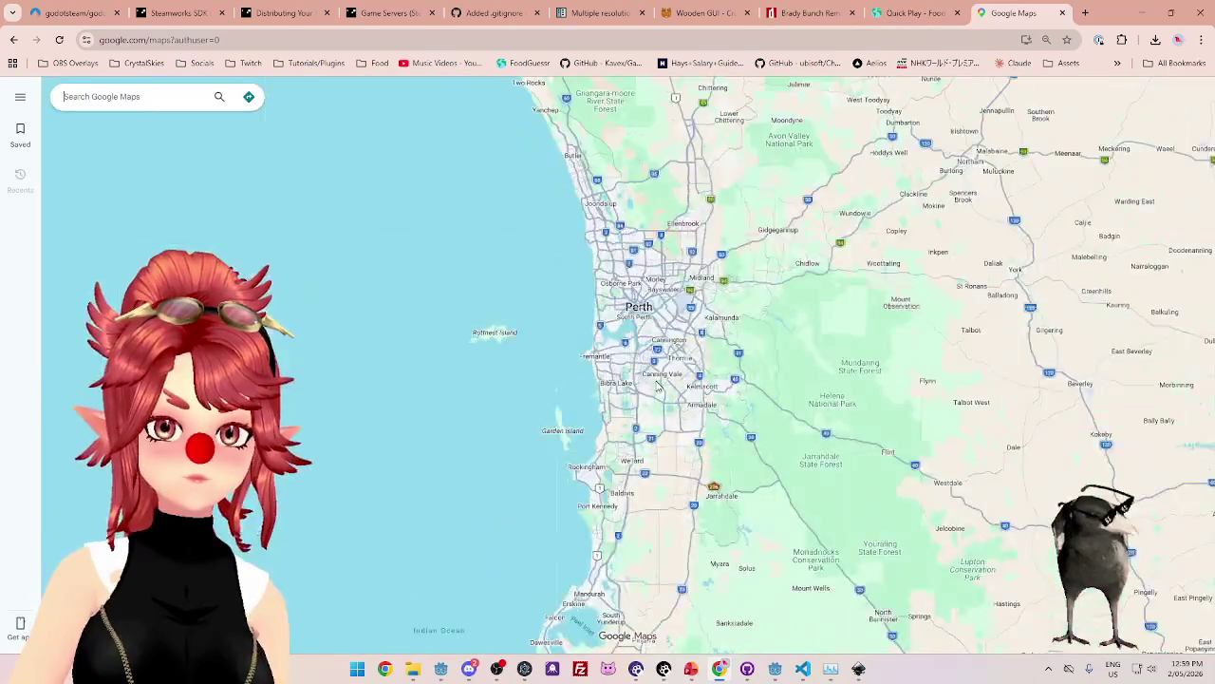
scroll(657, 386, down, 8)
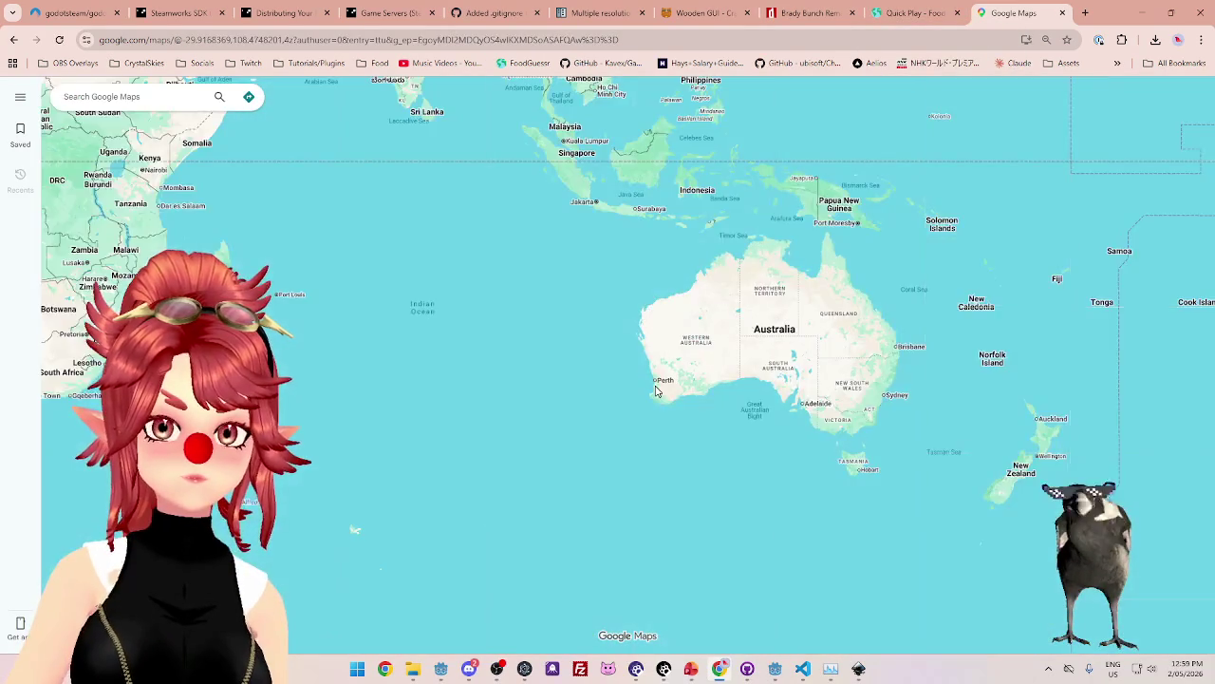
drag(655, 389, 950, 627)
scroll(424, 297, up, 3)
scroll(424, 297, up, 4)
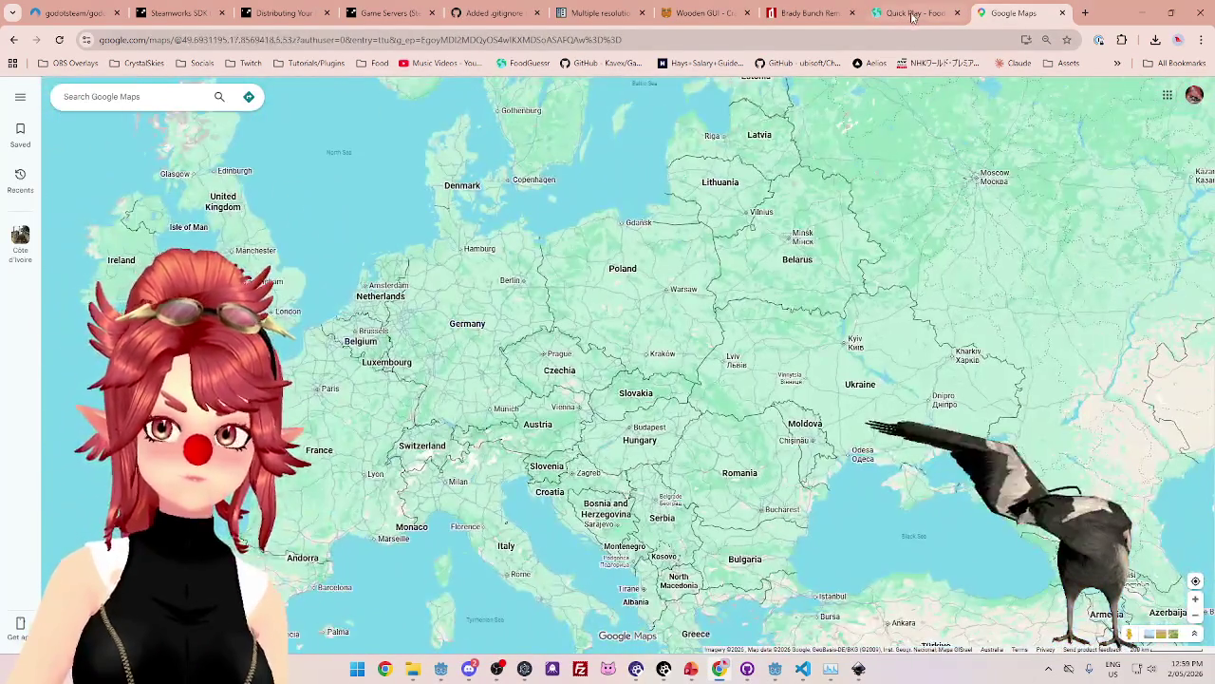
Back in FoodGuessr, guess Poland for the first dish.
click(913, 14)
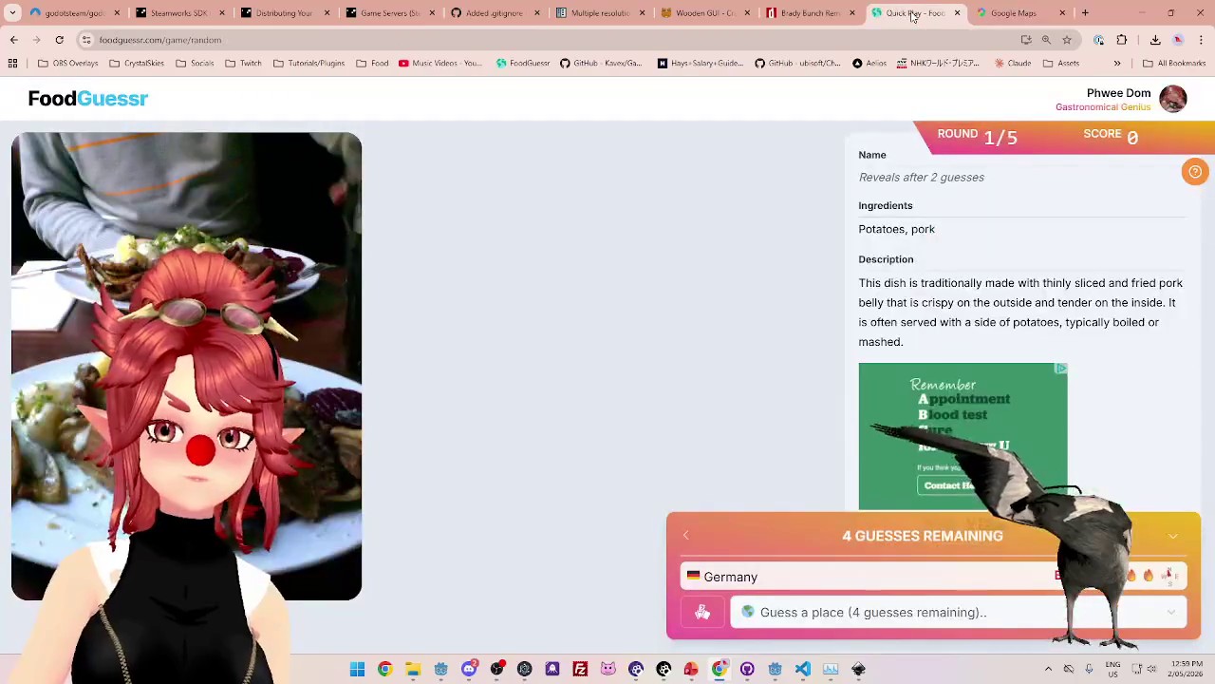
text(pol)
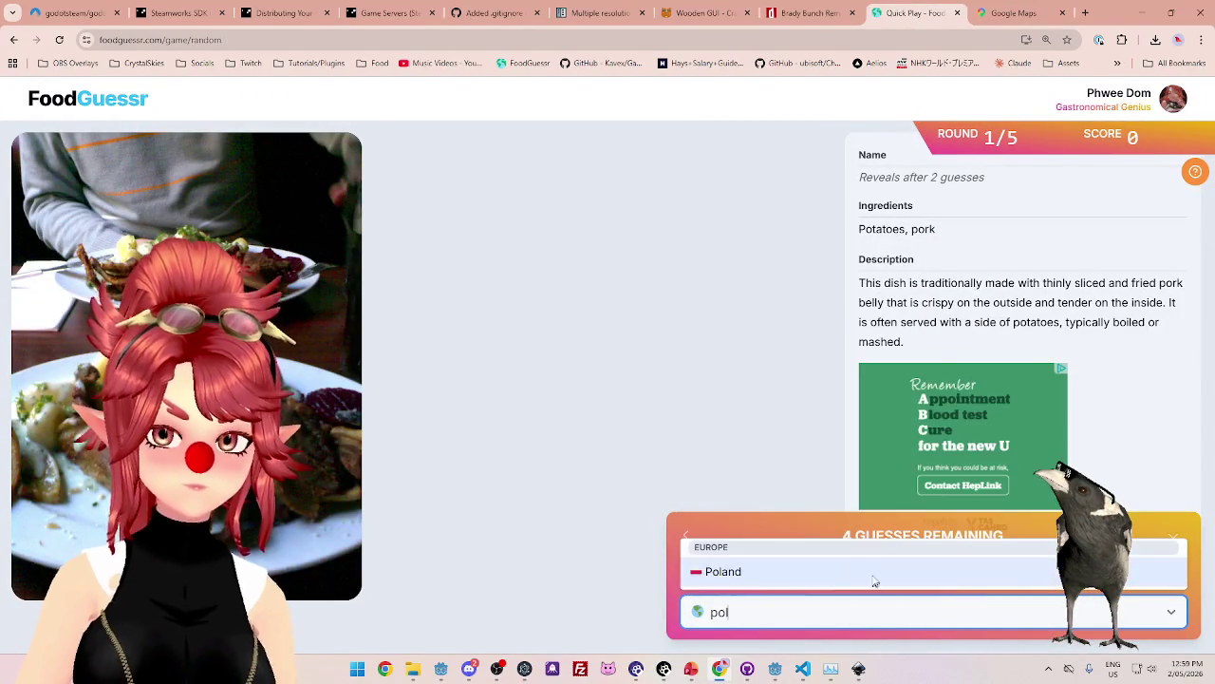
click(861, 577)
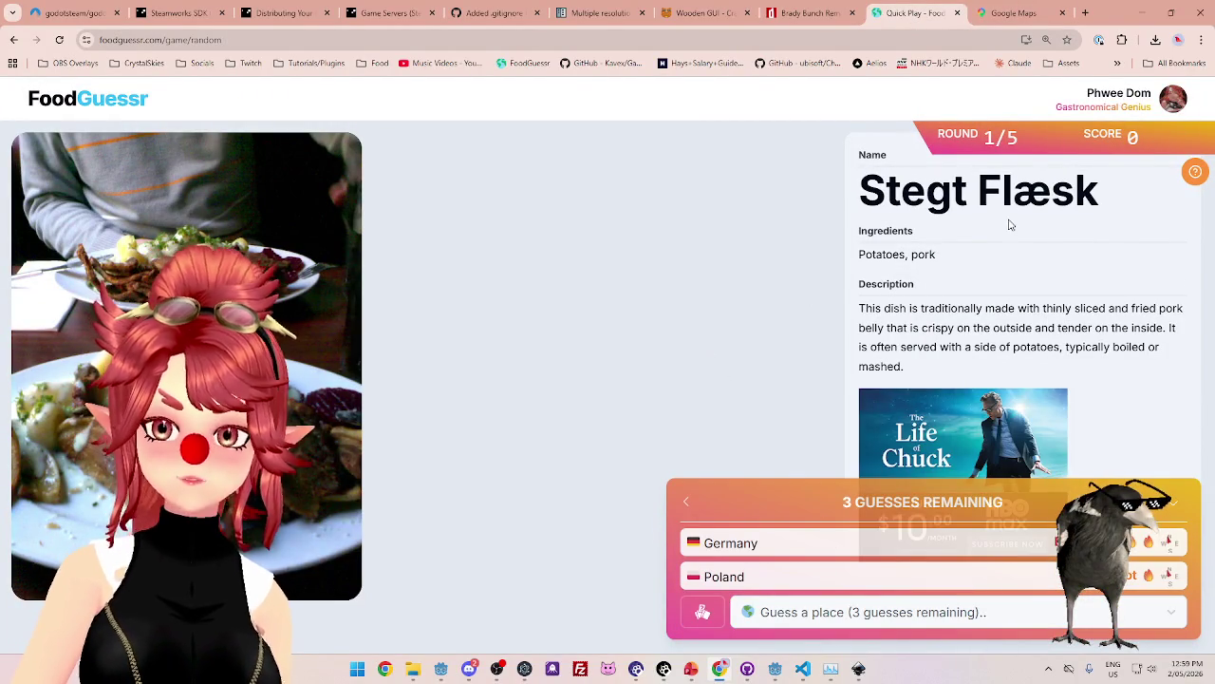
After checking the Europe map, guess Denmark for Stegt Flæsk and rate it Yum.
click(988, 14)
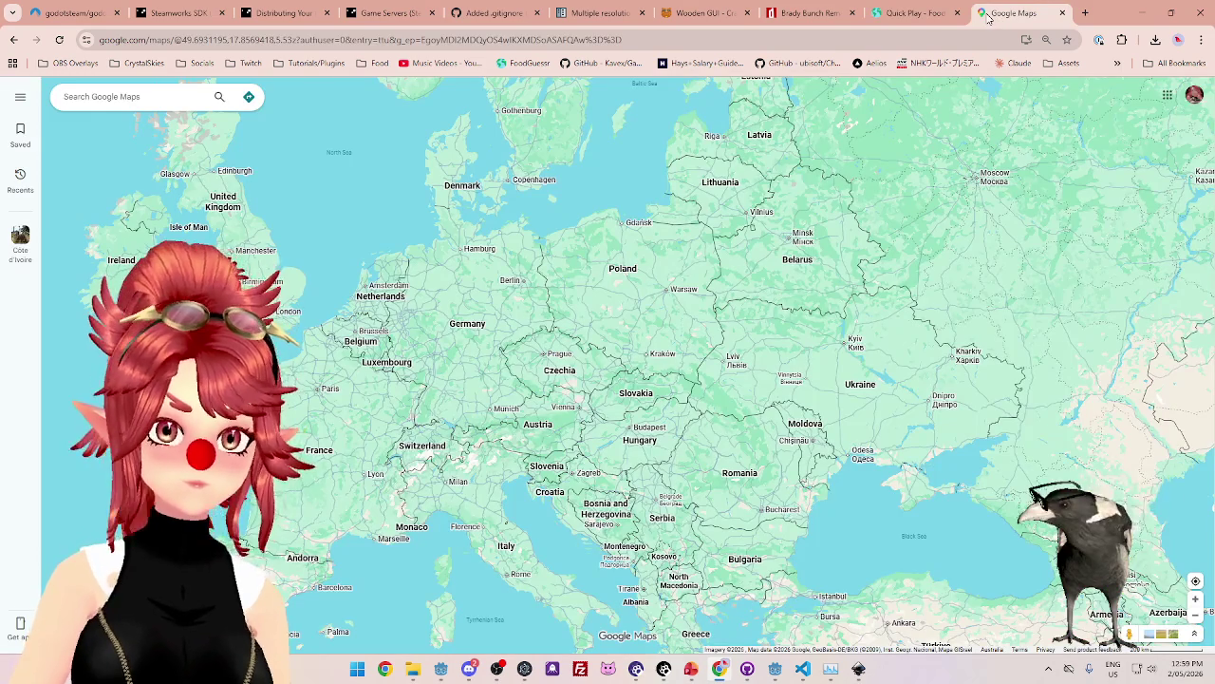
click(967, 15)
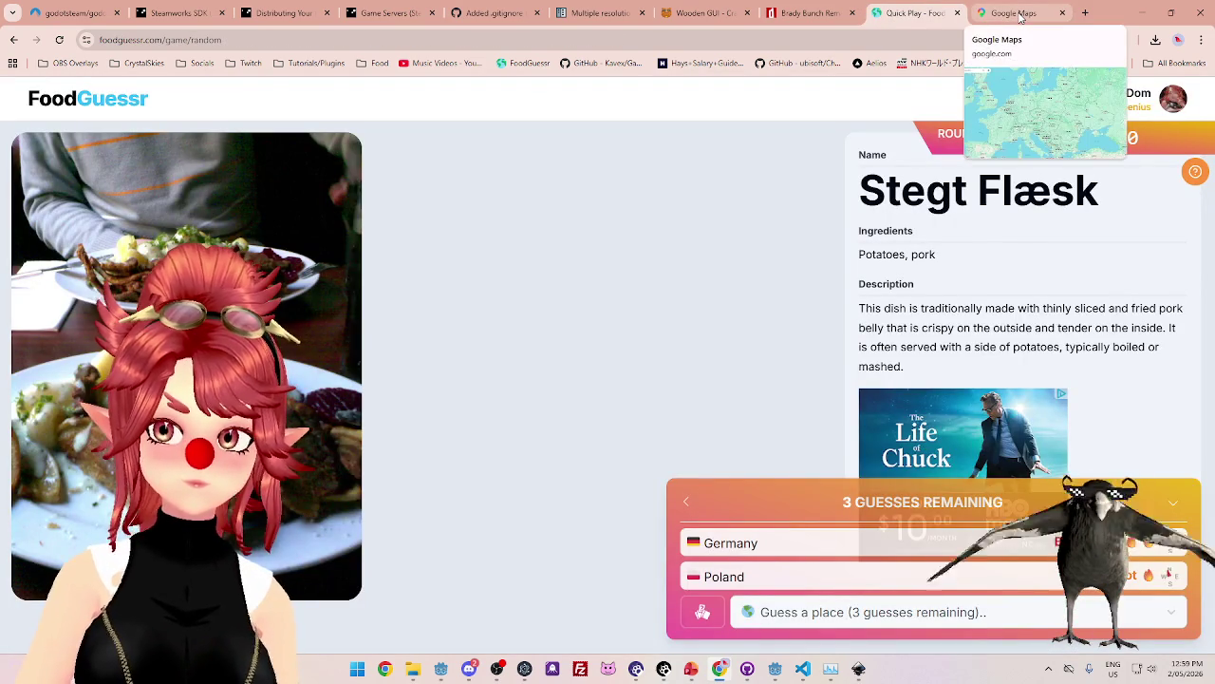
click(1019, 15)
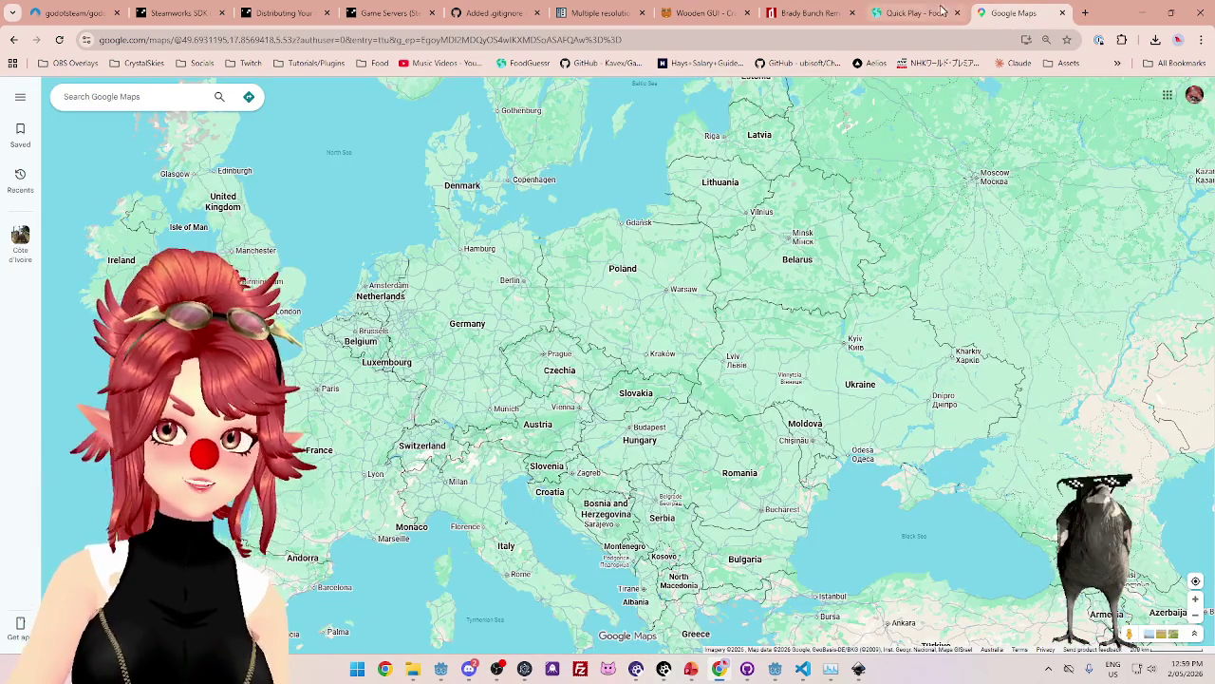
click(935, 13)
click(939, 617)
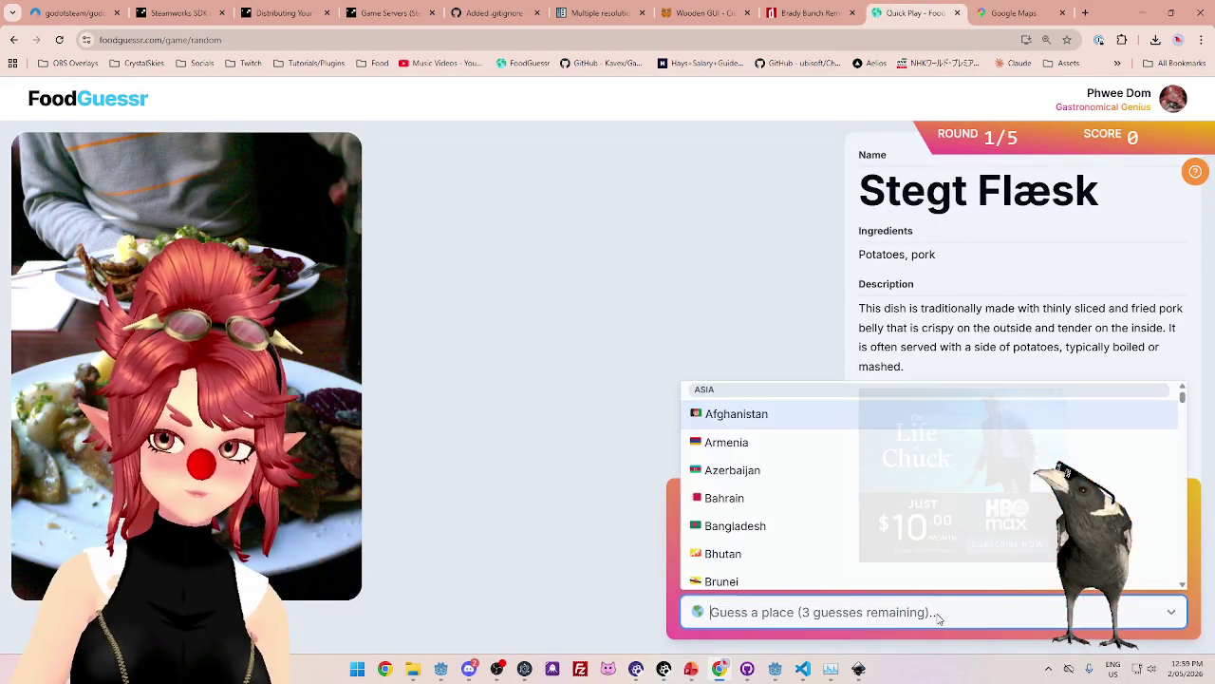
click(1014, 13)
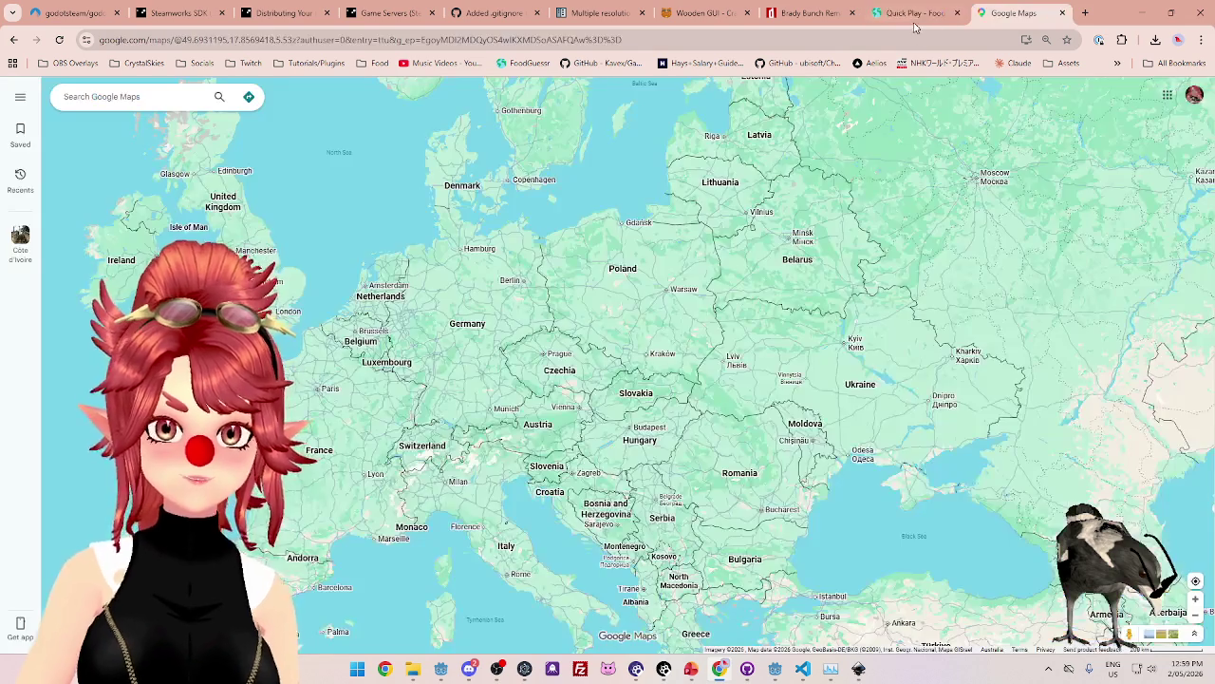
click(914, 15)
click(876, 617)
text(den)
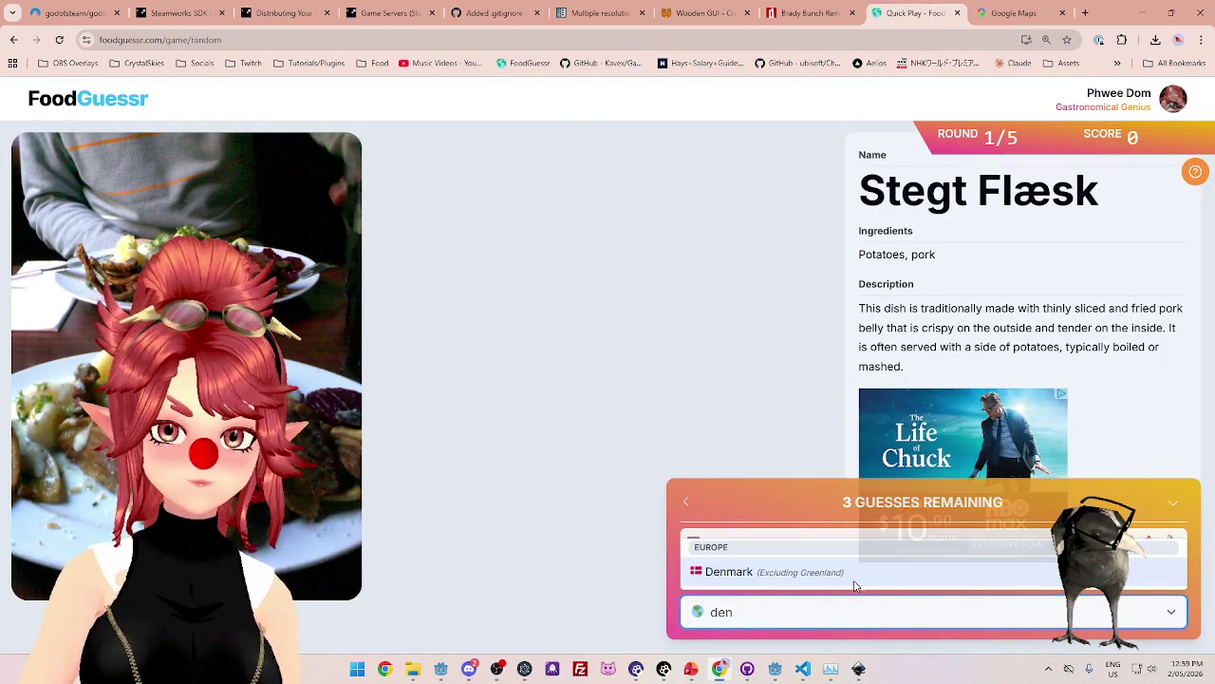
click(858, 578)
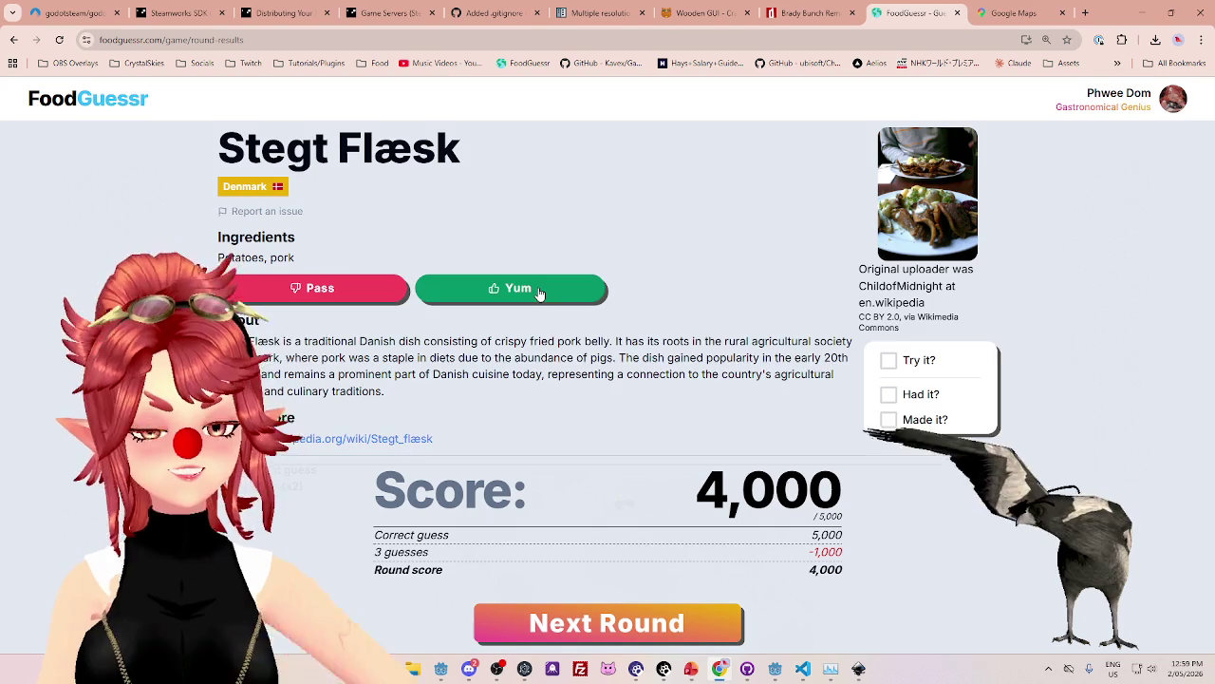
click(540, 293)
scroll(551, 302, down, 3)
Start round 2 and read through the pork-belly stew's description.
click(655, 626)
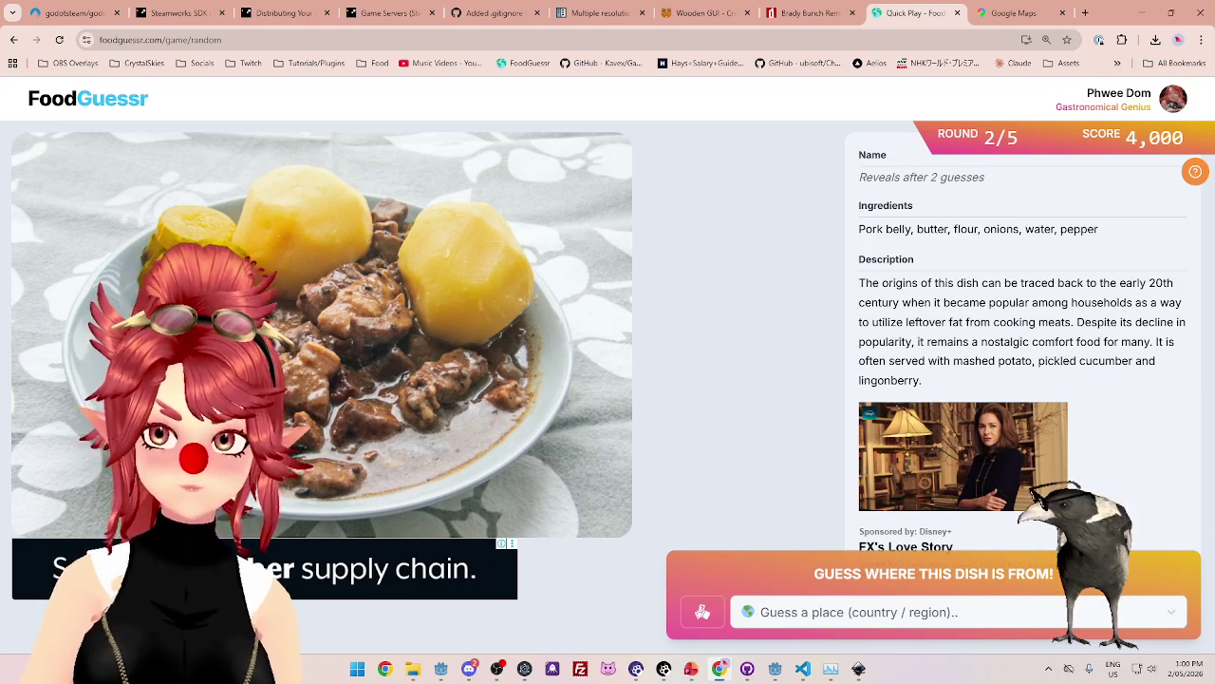
drag(896, 321, 1171, 322)
drag(948, 342, 1132, 341)
drag(912, 361, 1130, 362)
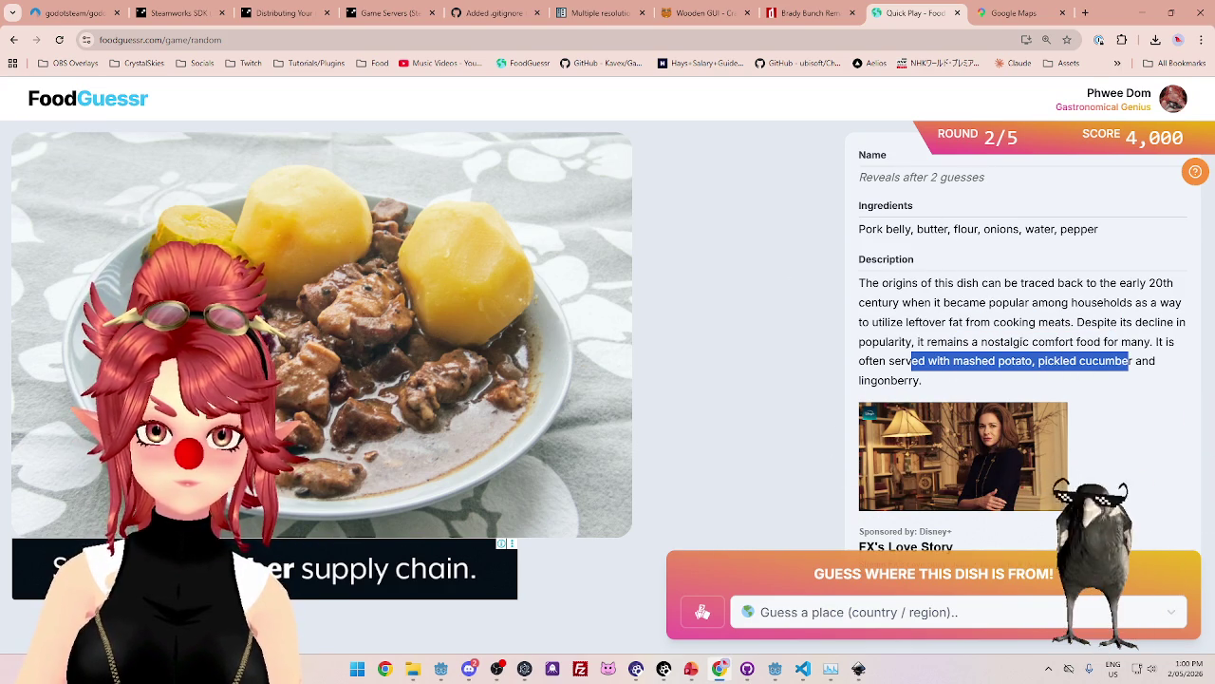
drag(864, 340, 936, 380)
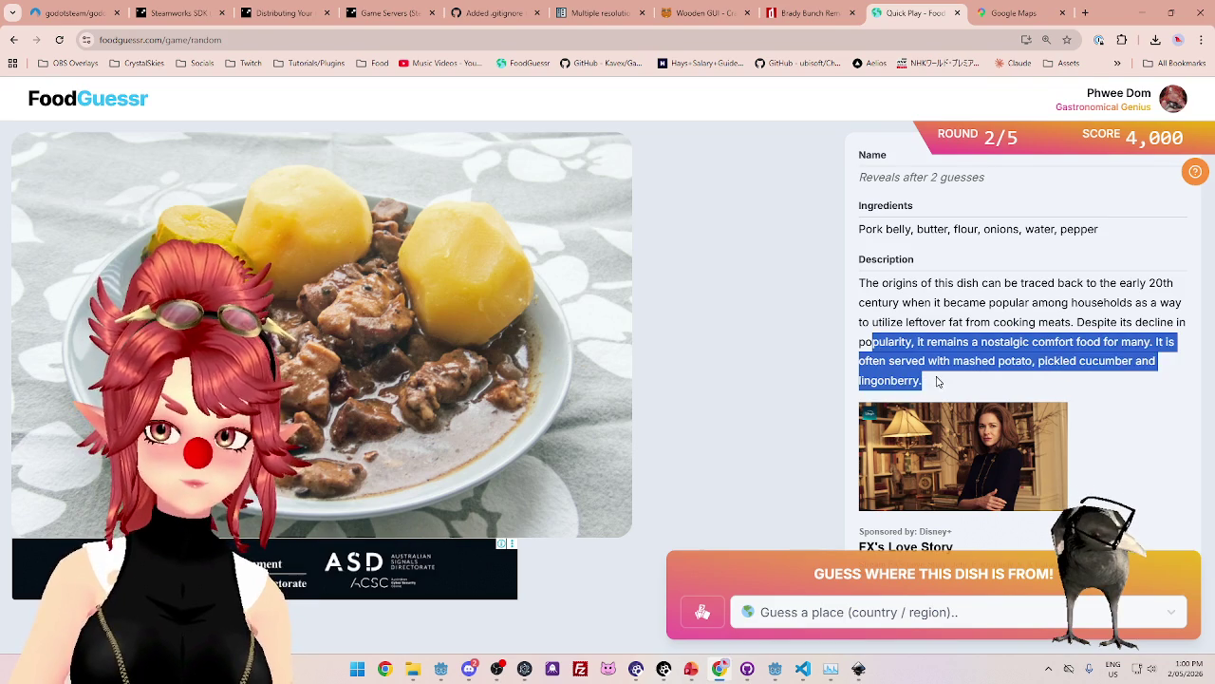
Guess Sweden for the round 2 dish.
click(968, 611)
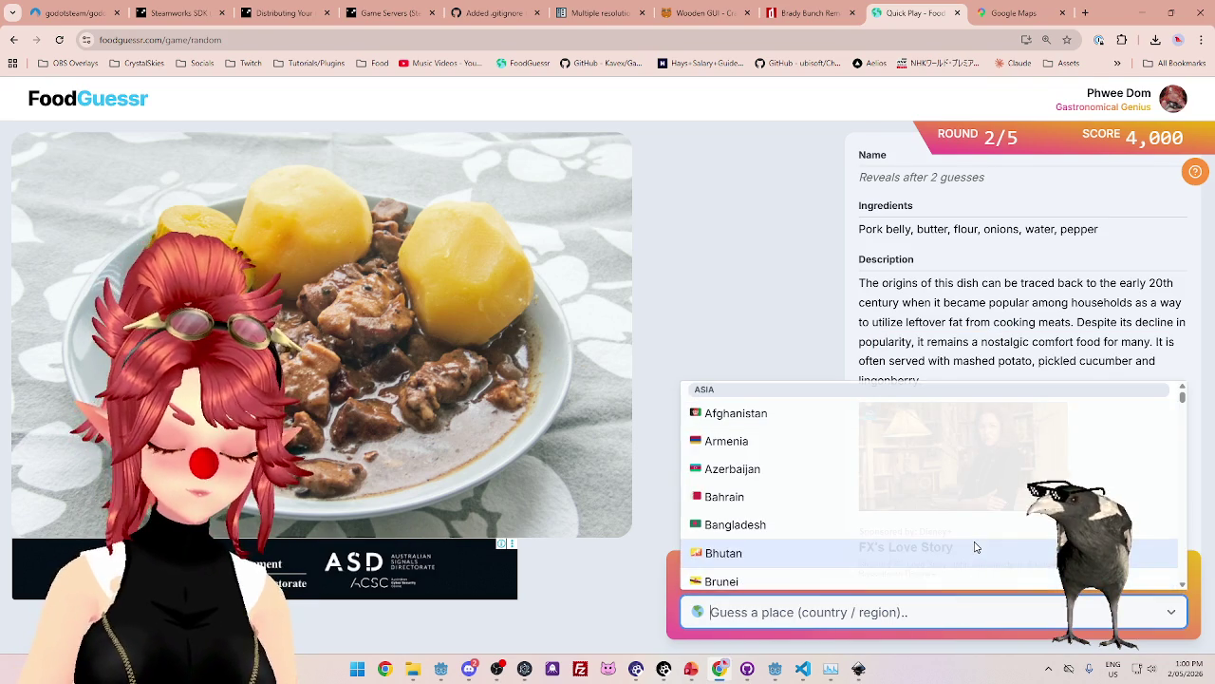
text(swe)
click(955, 570)
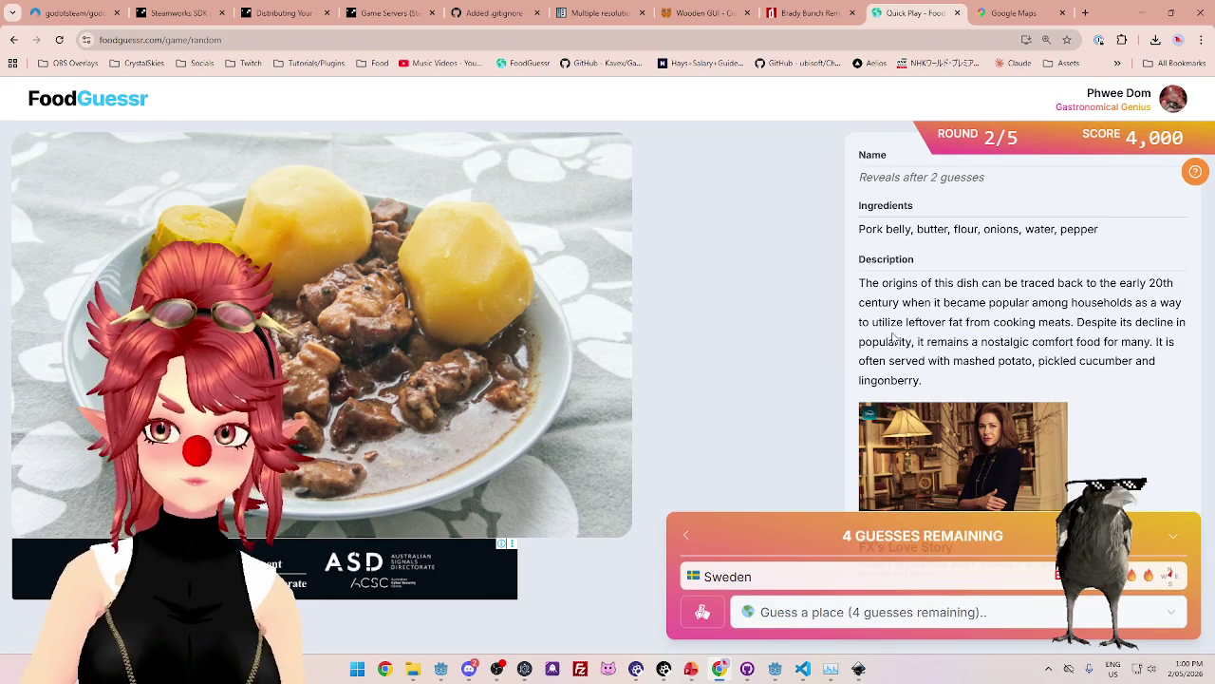
Check Scandinavia on the map, guess Finland for 4,500 points, and start round 3.
click(1037, 18)
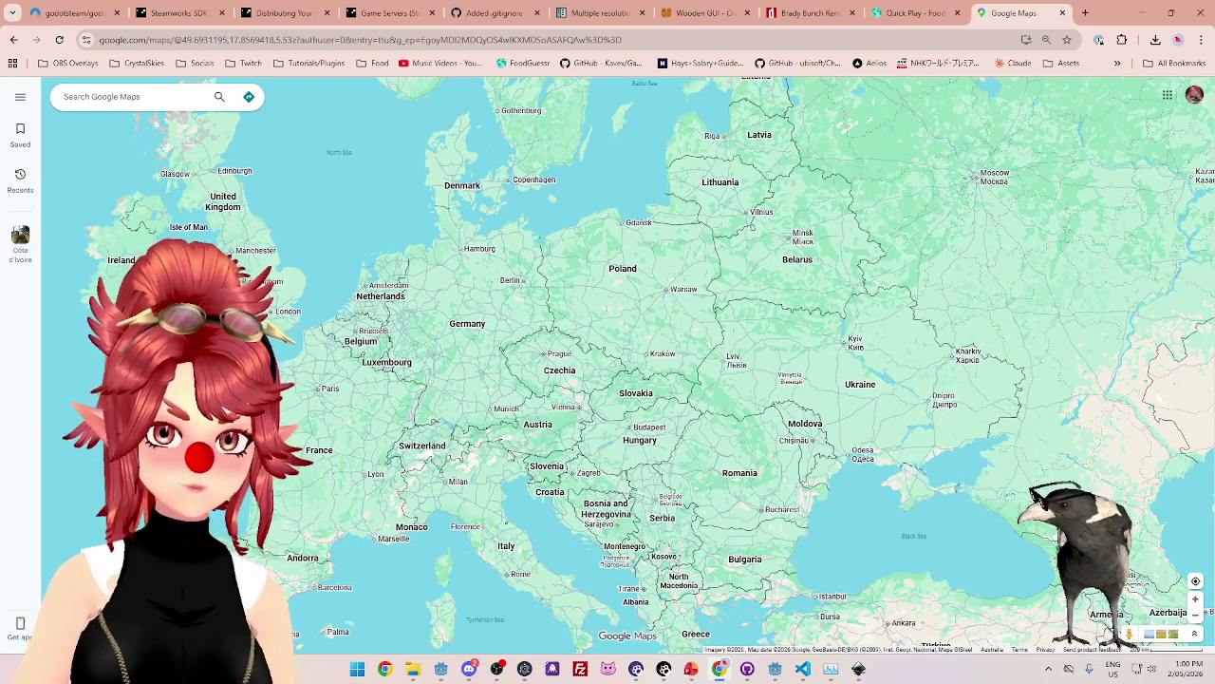
scroll(482, 389, down, 1)
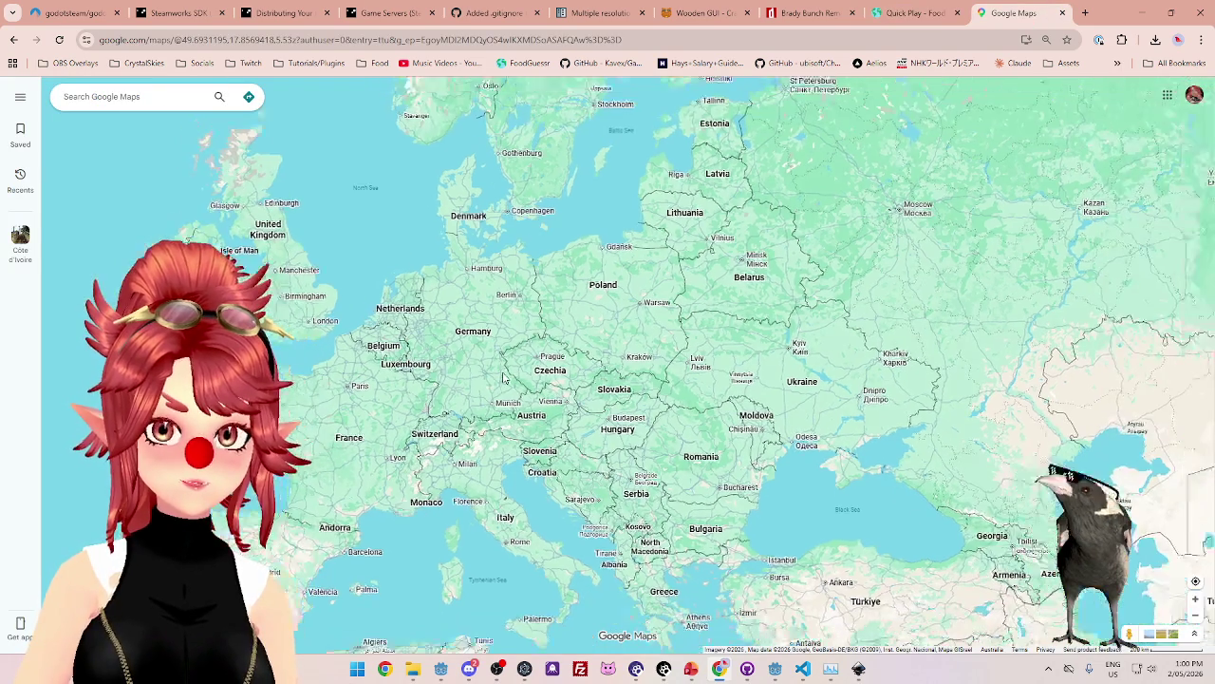
mouse_move(459, 165)
mouse_down()
mouse_move(484, 269)
mouse_move(460, 326)
mouse_up()
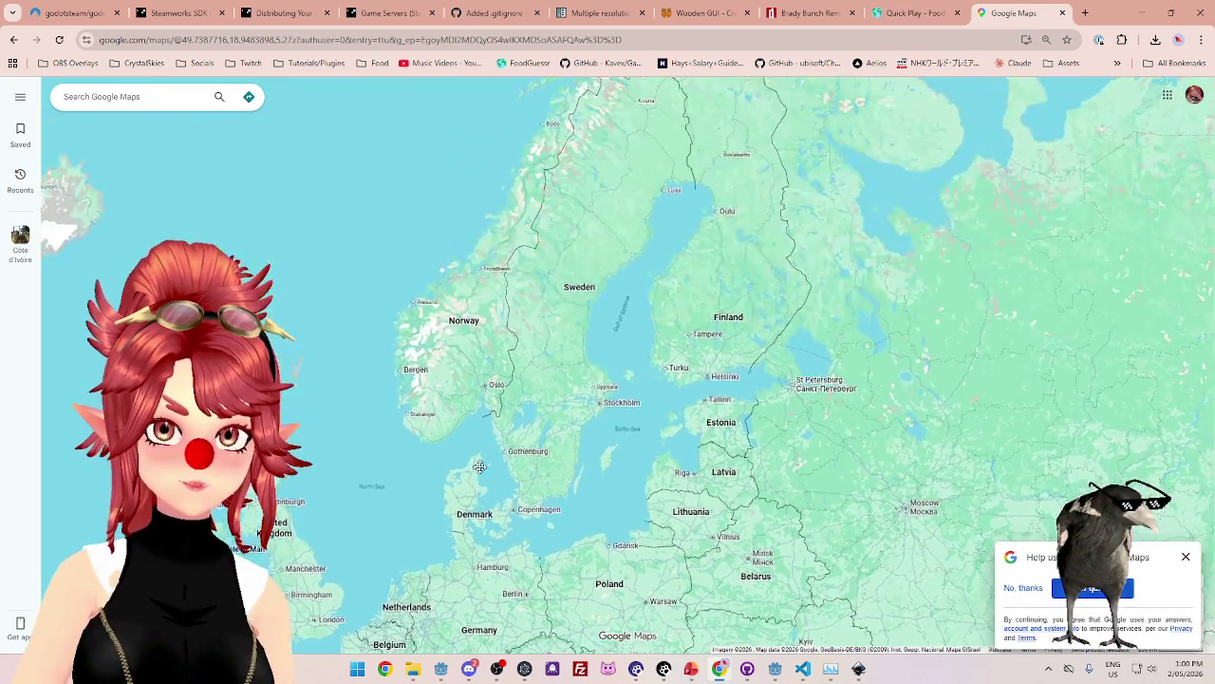
scroll(684, 299, down, 1)
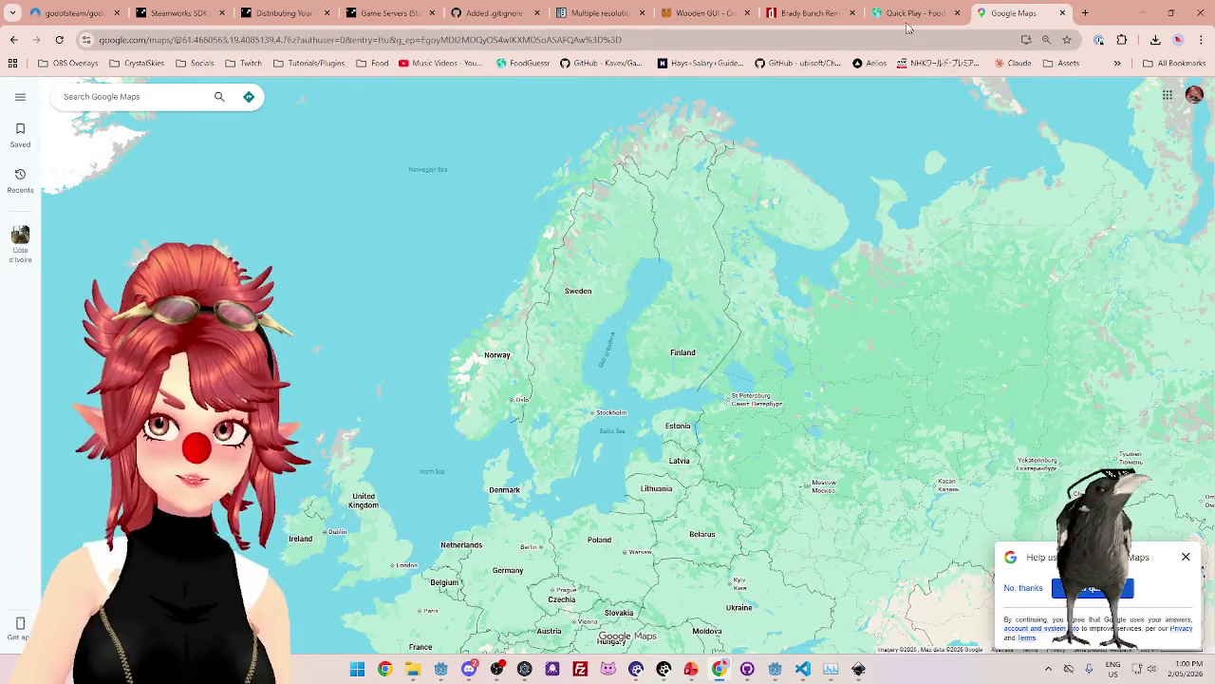
click(911, 13)
click(978, 612)
text(finl)
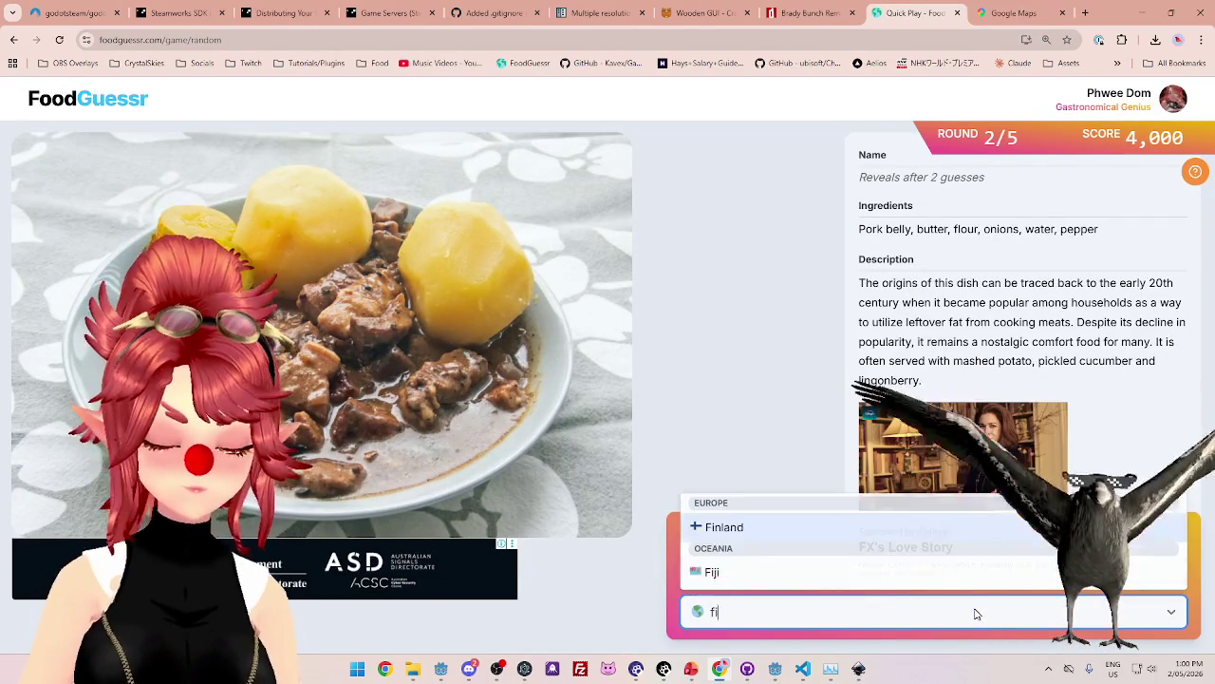
click(917, 572)
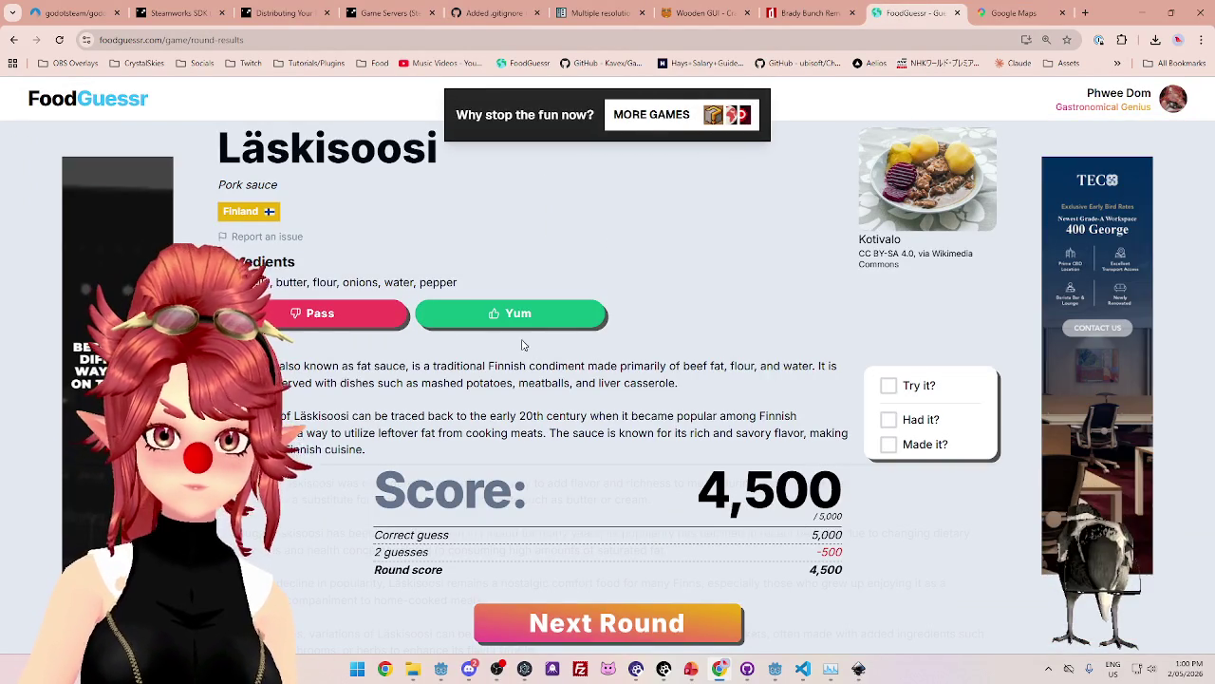
click(596, 623)
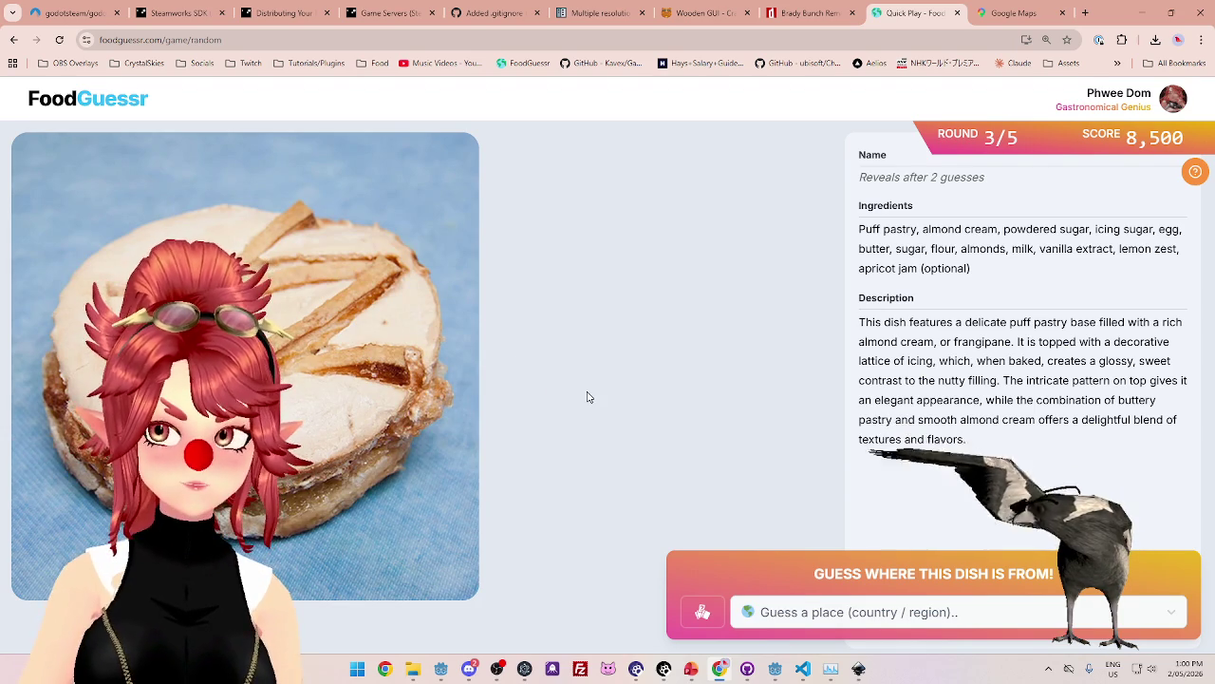
Guess Sweden for the almond-cream tart.
click(828, 619)
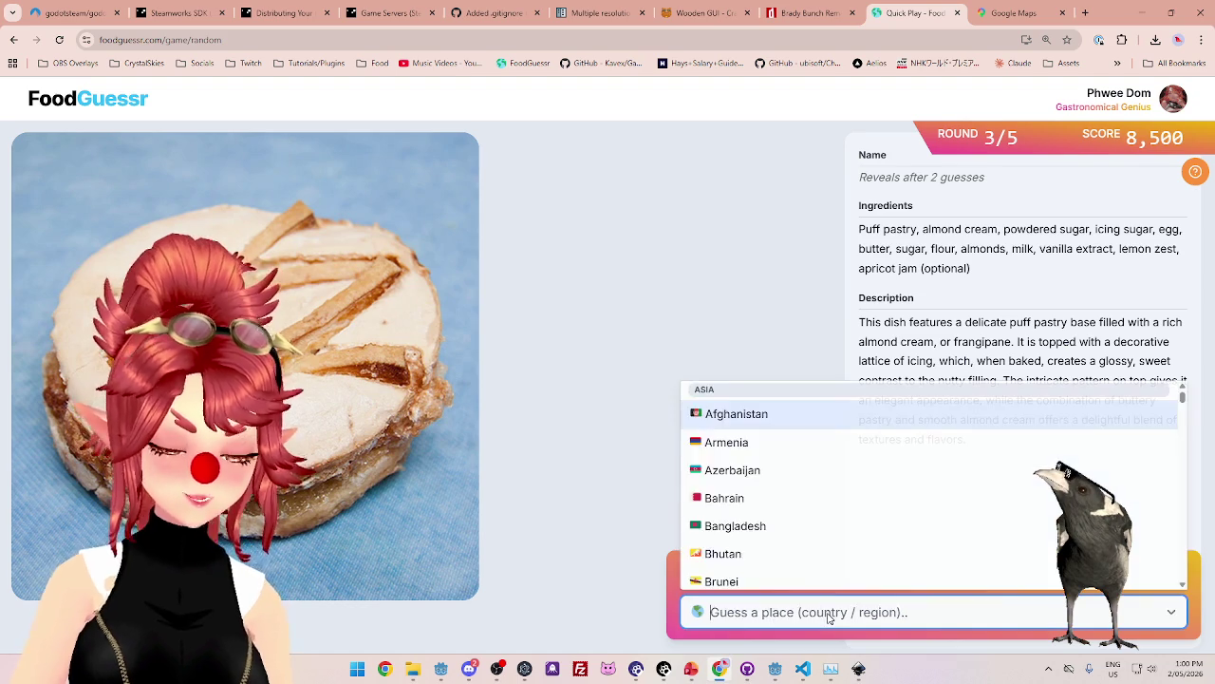
text(sw)
click(779, 543)
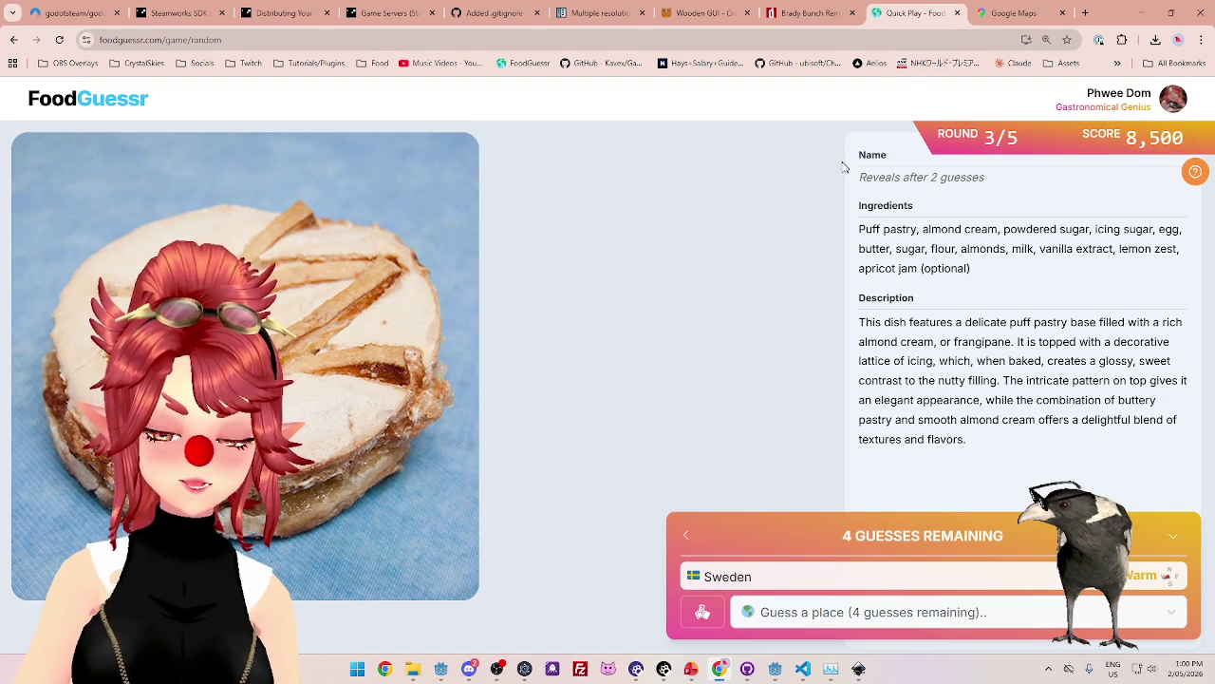
Study the Europe map in Google Maps while switching back and forth with the game.
click(1006, 12)
scroll(623, 180, down, 4)
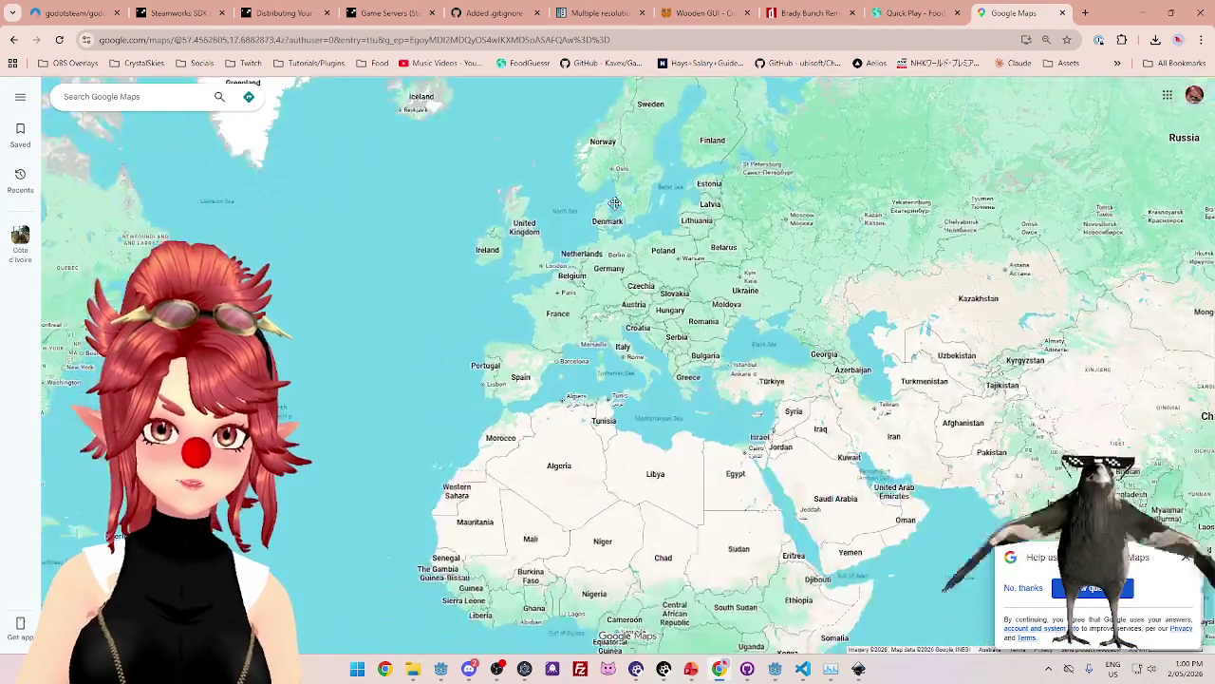
scroll(623, 180, up, 2)
scroll(624, 180, up, 1)
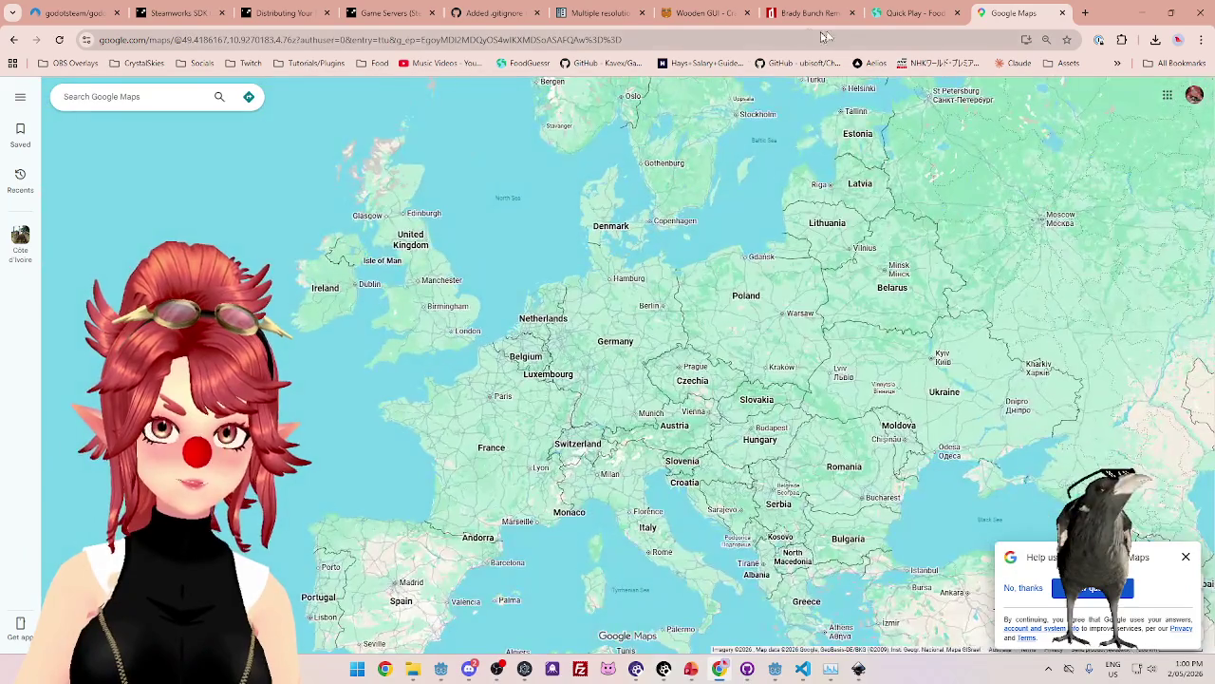
click(901, 13)
click(1011, 13)
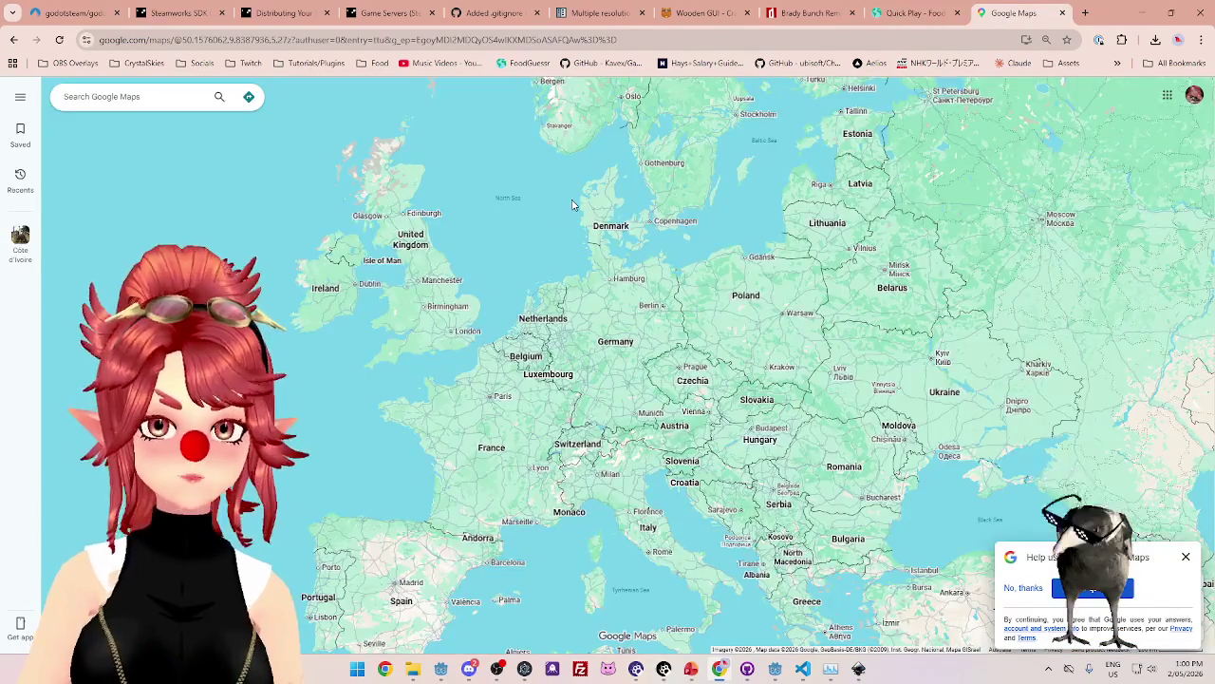
scroll(573, 204, down, 3)
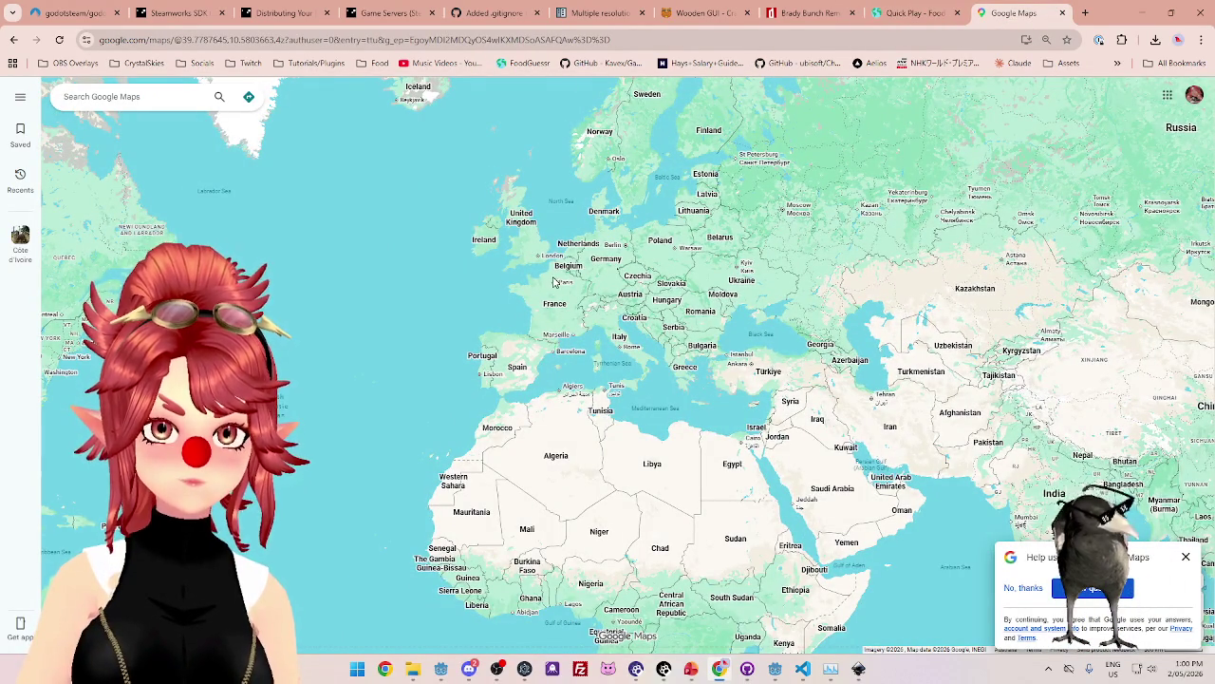
scroll(560, 279, up, 2)
scroll(589, 271, down, 1)
click(897, 15)
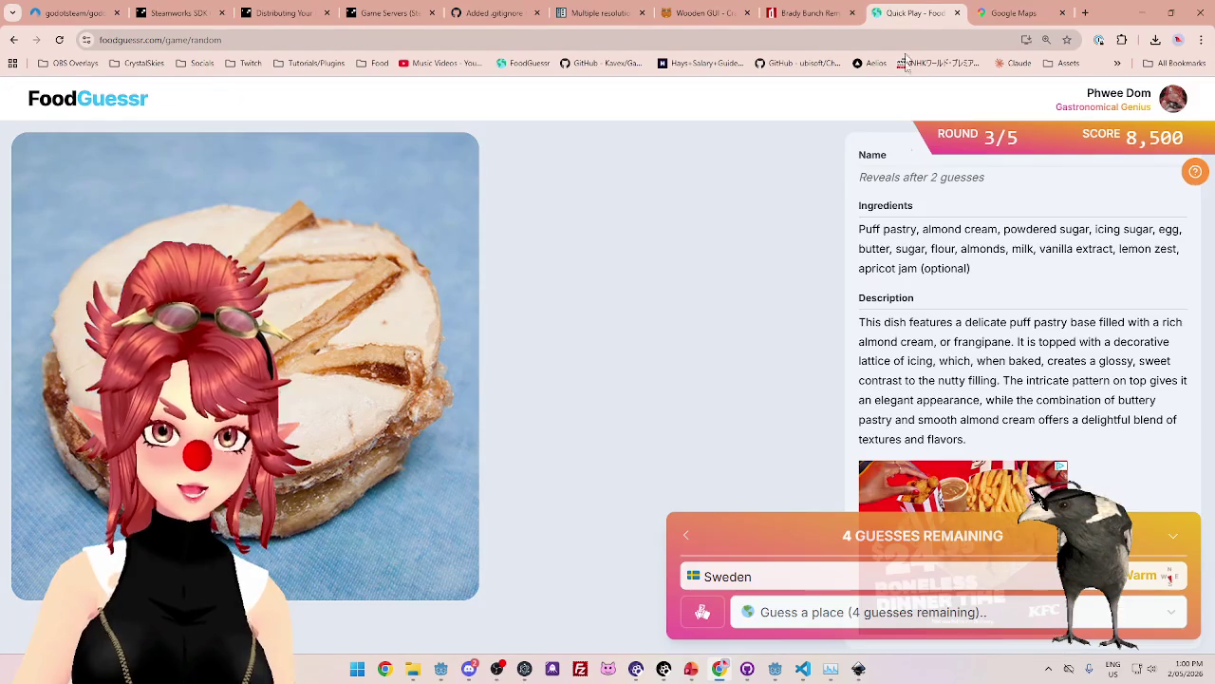
Guess Netherlands for the tart.
click(978, 613)
text(net)
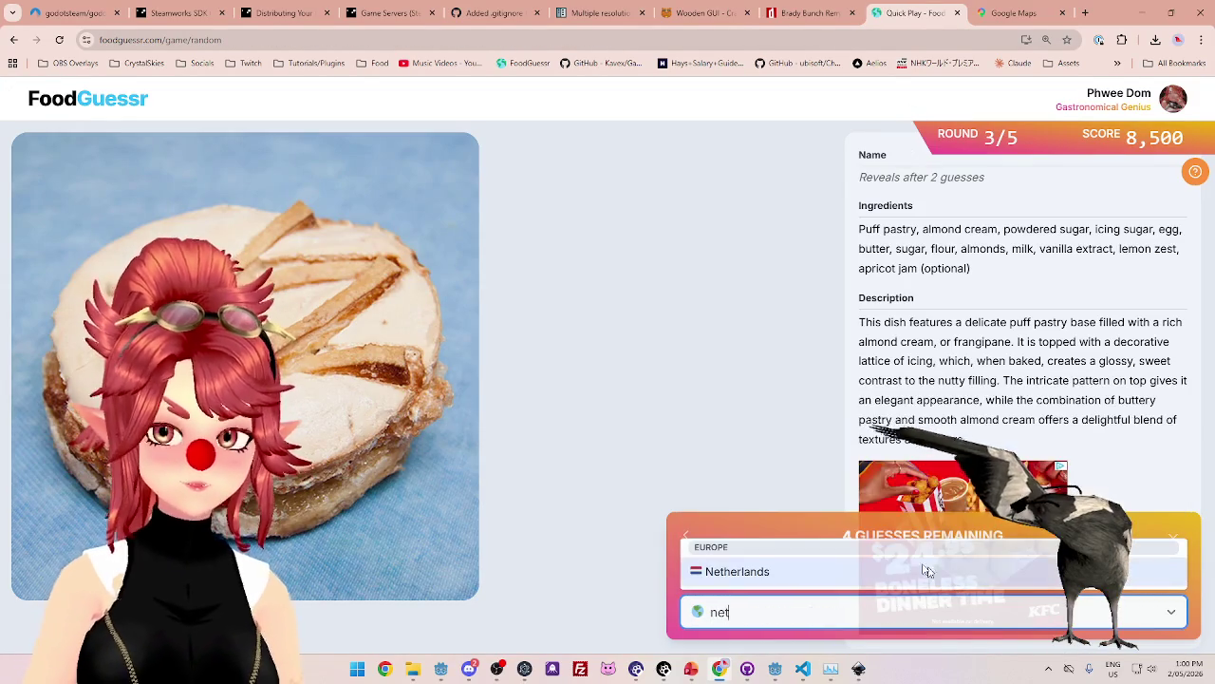
click(812, 572)
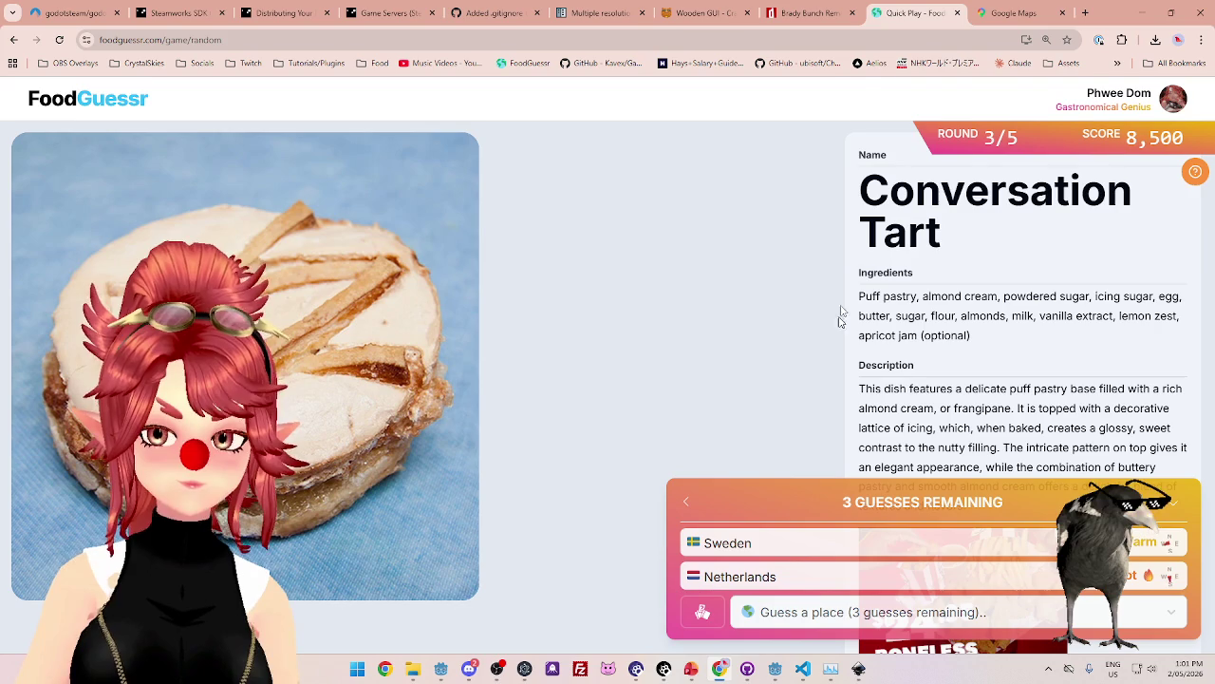
Consult the map again, dismiss its survey popup, and guess France for 4,000 points.
click(1014, 14)
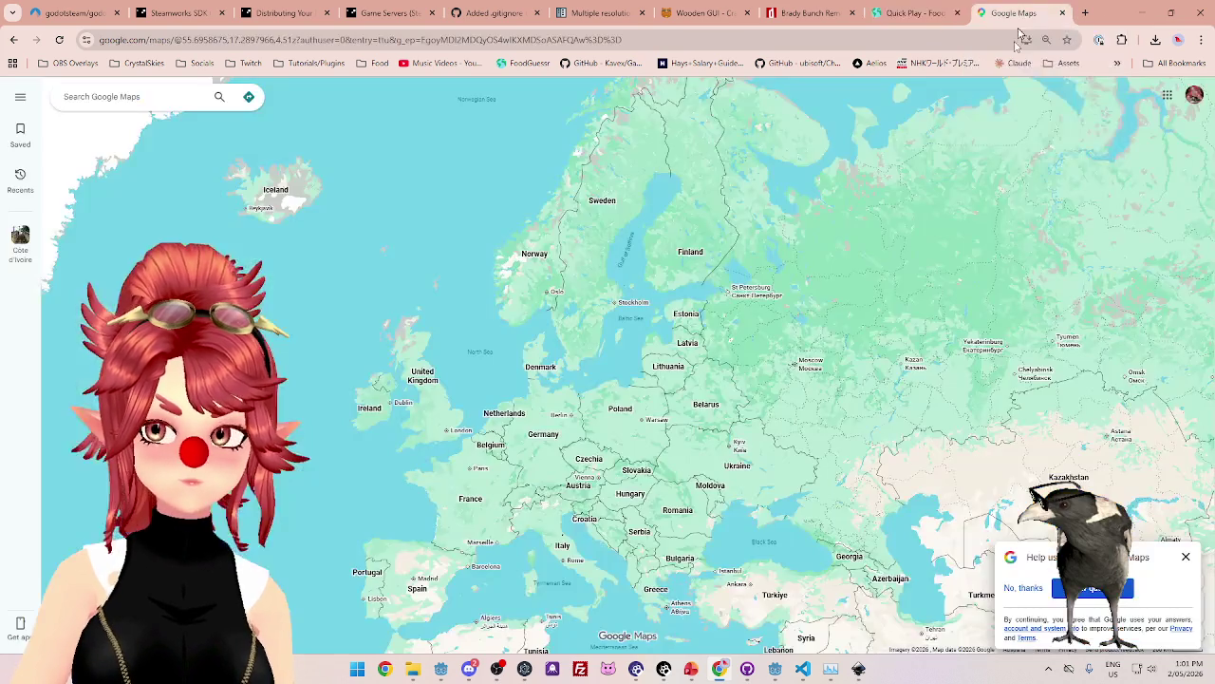
scroll(585, 405, down, 3)
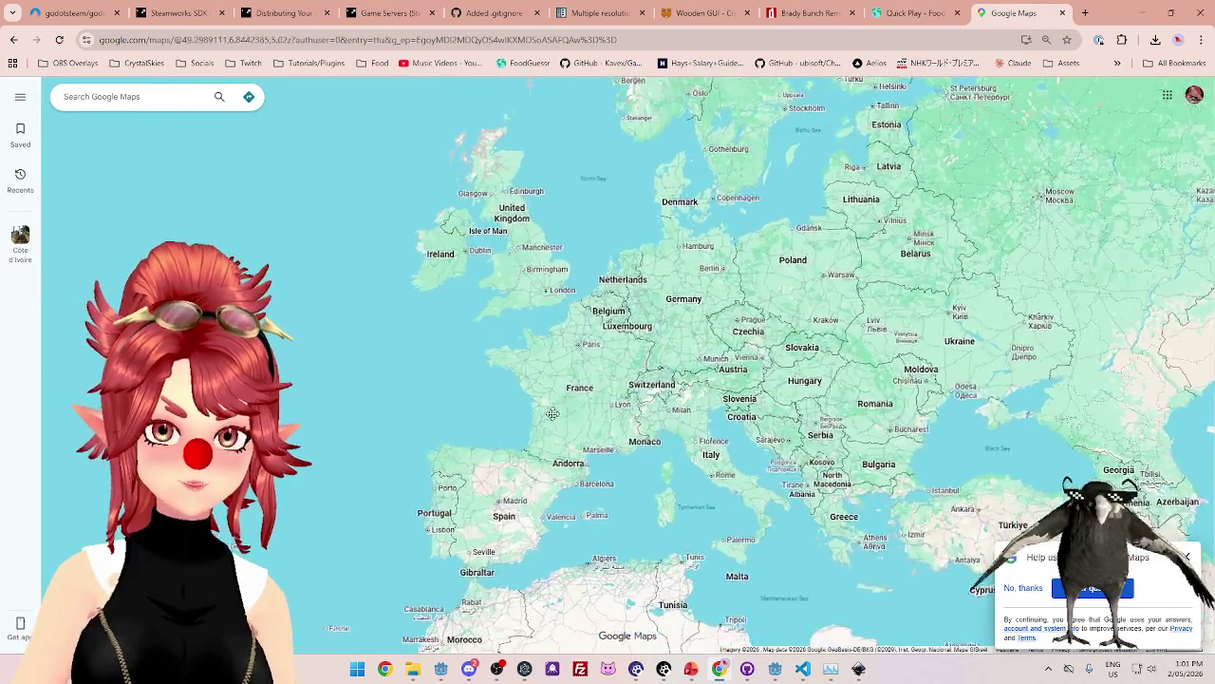
scroll(613, 302, up, 4)
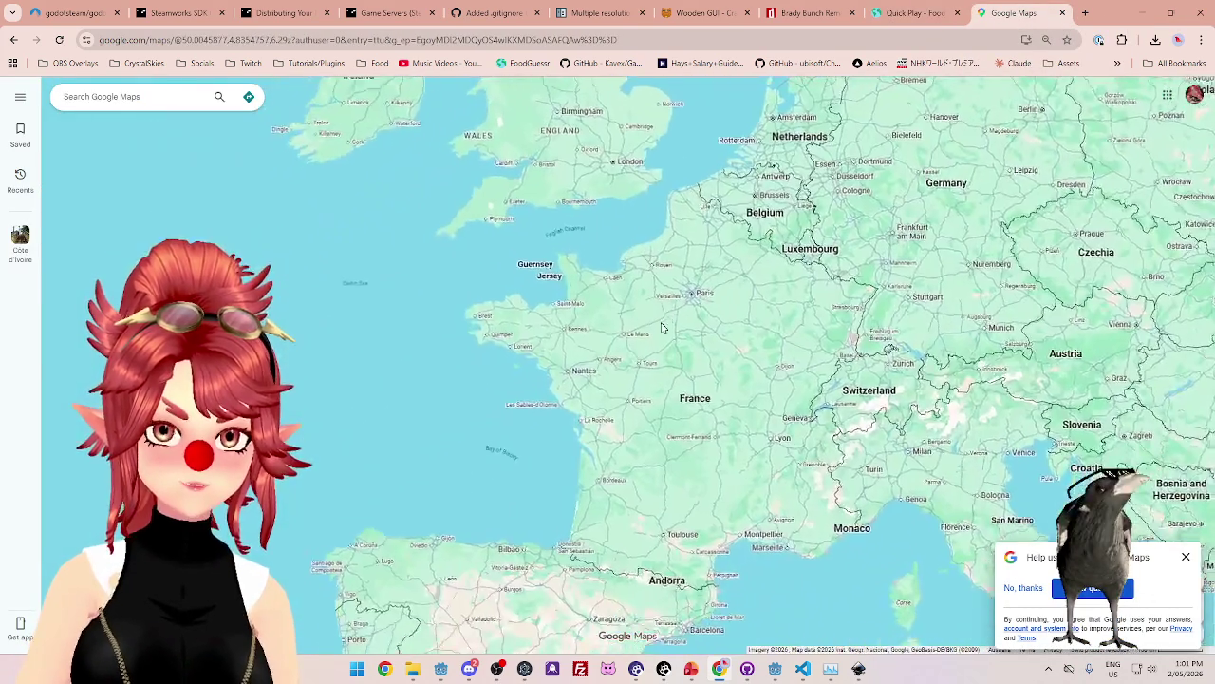
scroll(663, 328, down, 3)
click(914, 14)
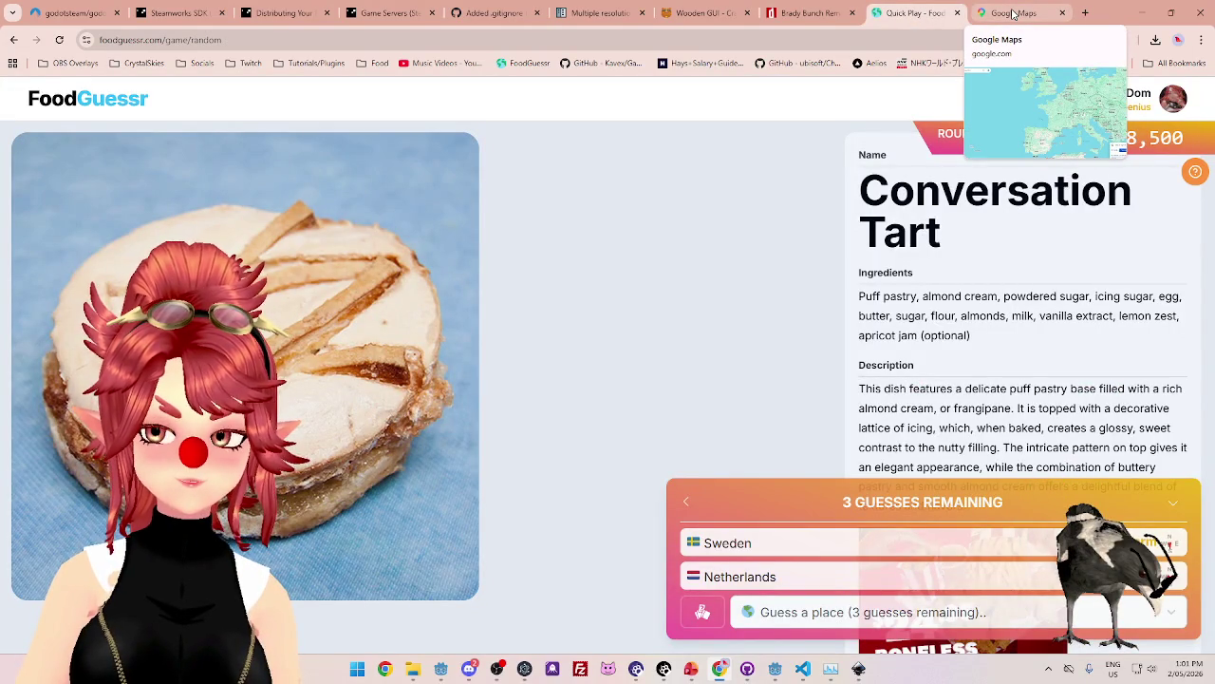
click(1013, 13)
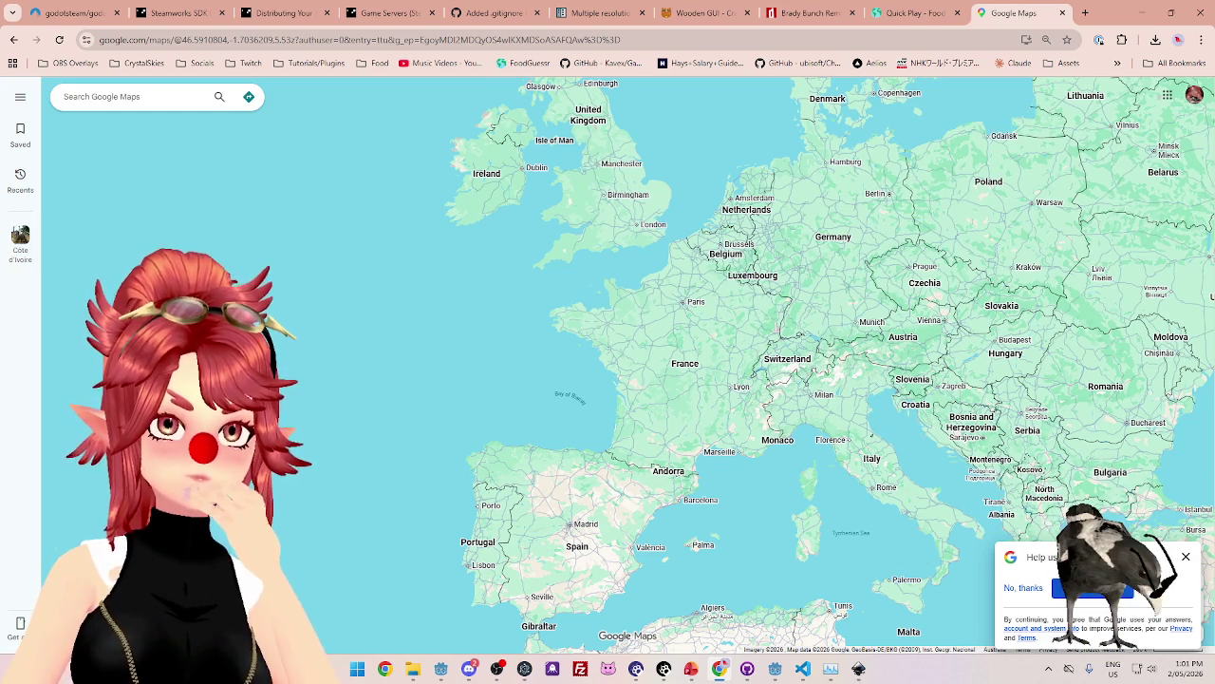
click(1187, 557)
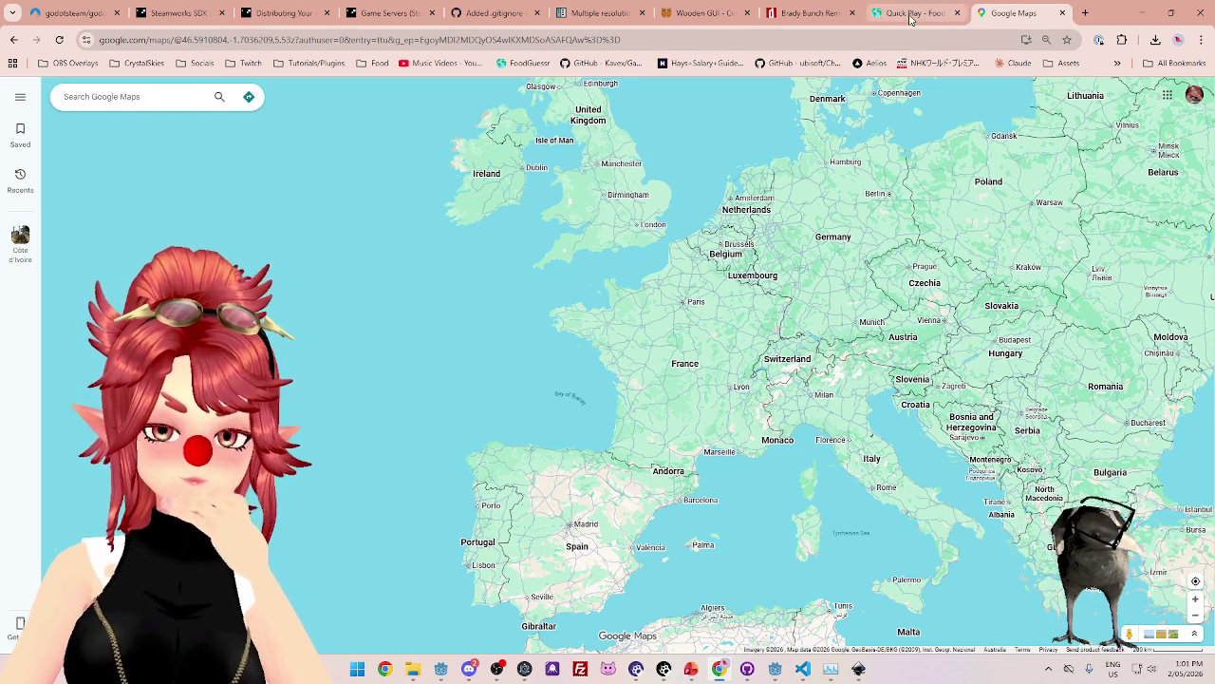
click(944, 20)
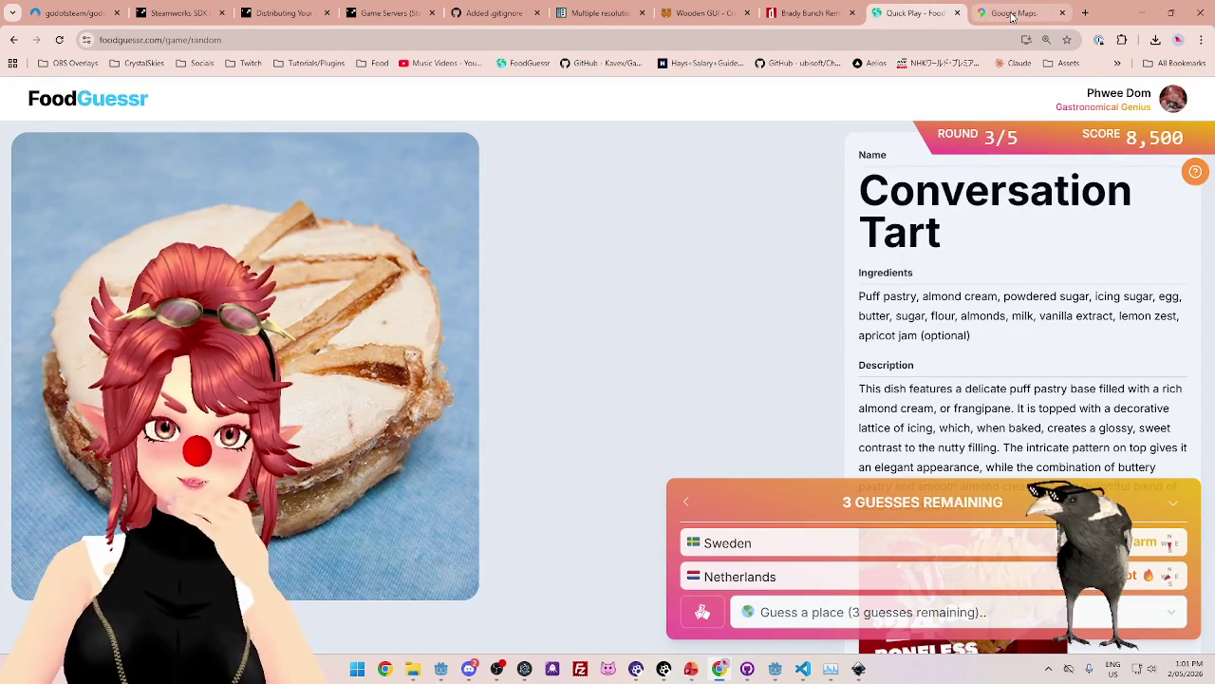
click(900, 612)
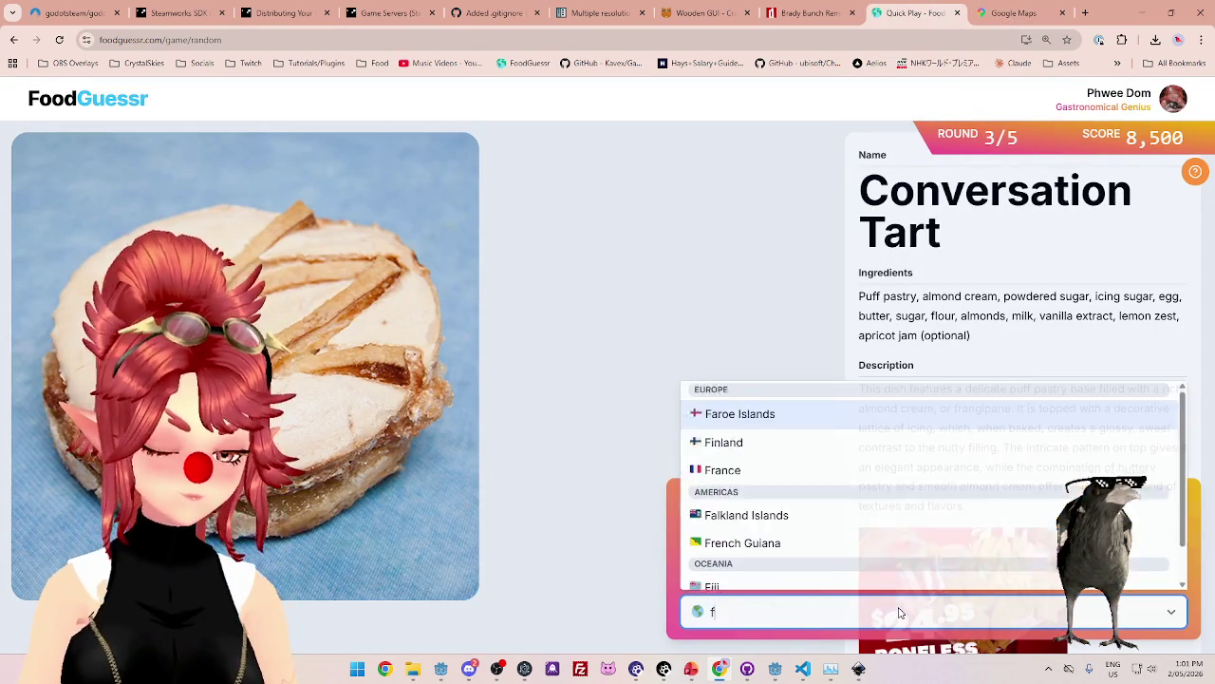
text(fre)
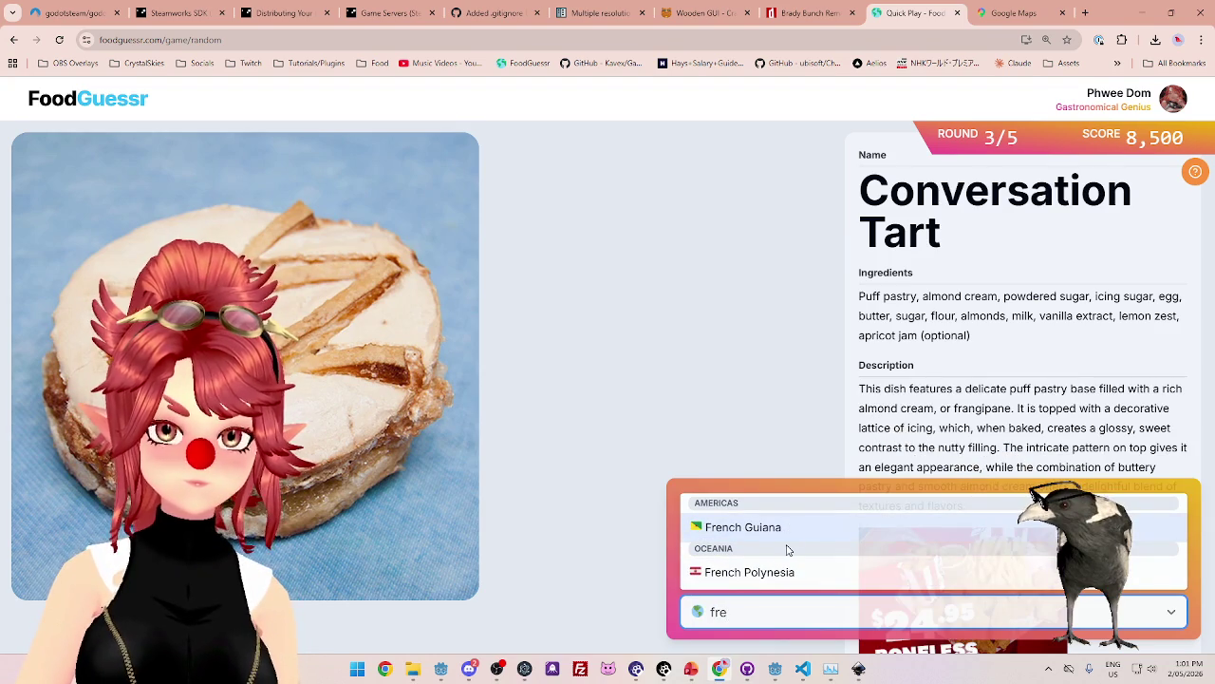
key(BackSpace)
click(772, 485)
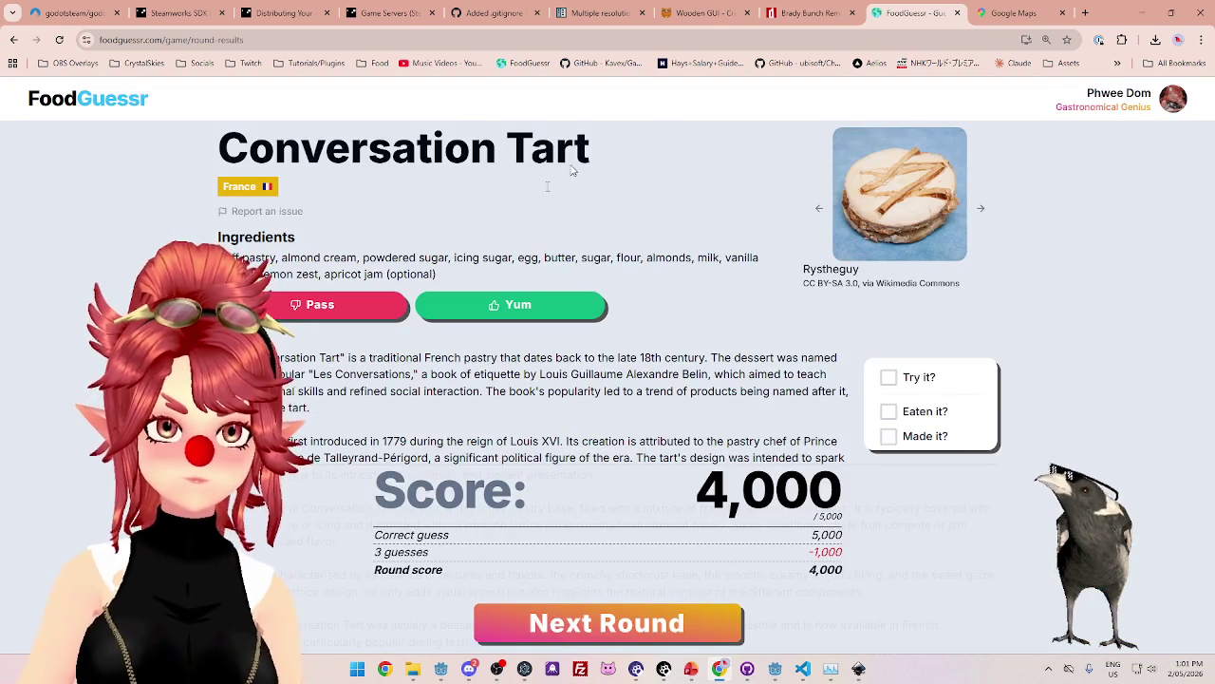
Start round 4 and pan the map east to bring Iran into view.
click(657, 619)
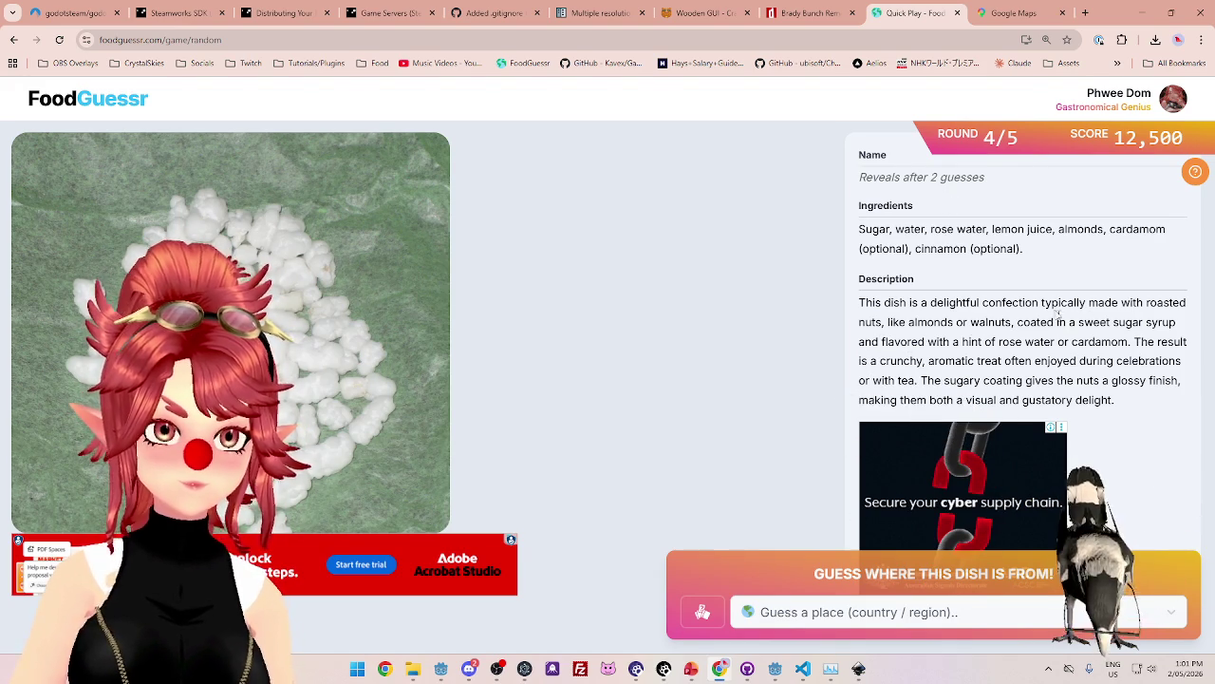
click(1018, 17)
scroll(664, 380, down, 2)
drag(1044, 408, 636, 399)
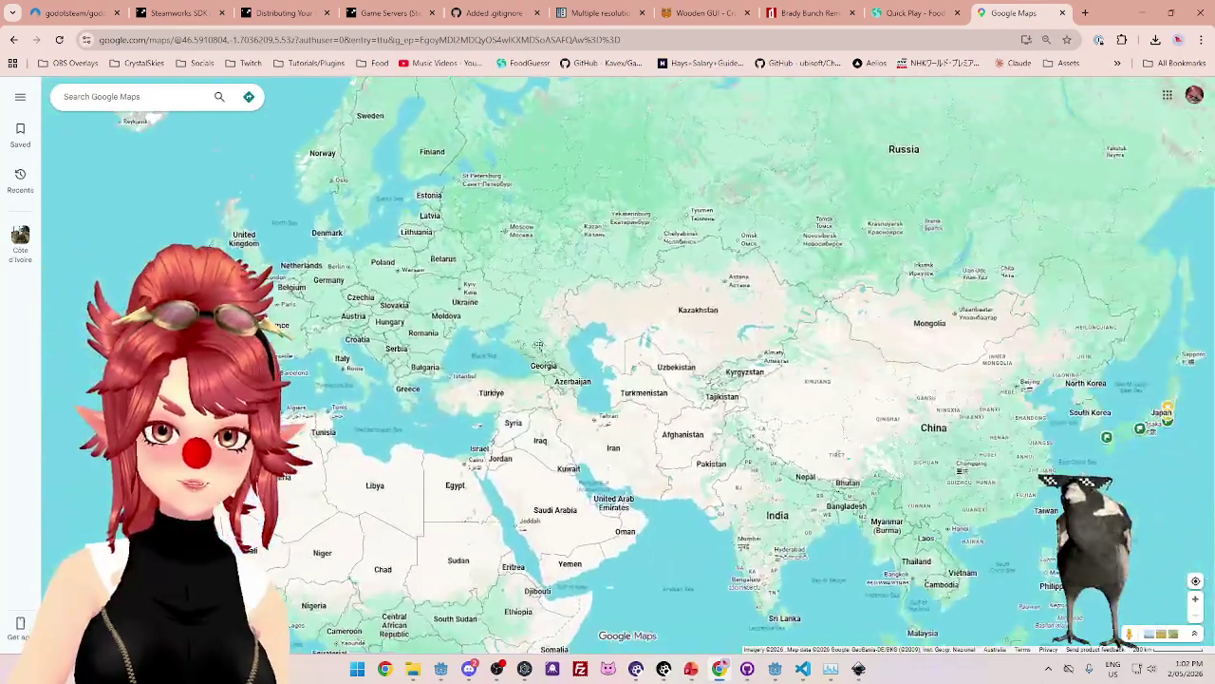
scroll(635, 477, up, 3)
drag(634, 477, 612, 346)
scroll(751, 422, up, 1)
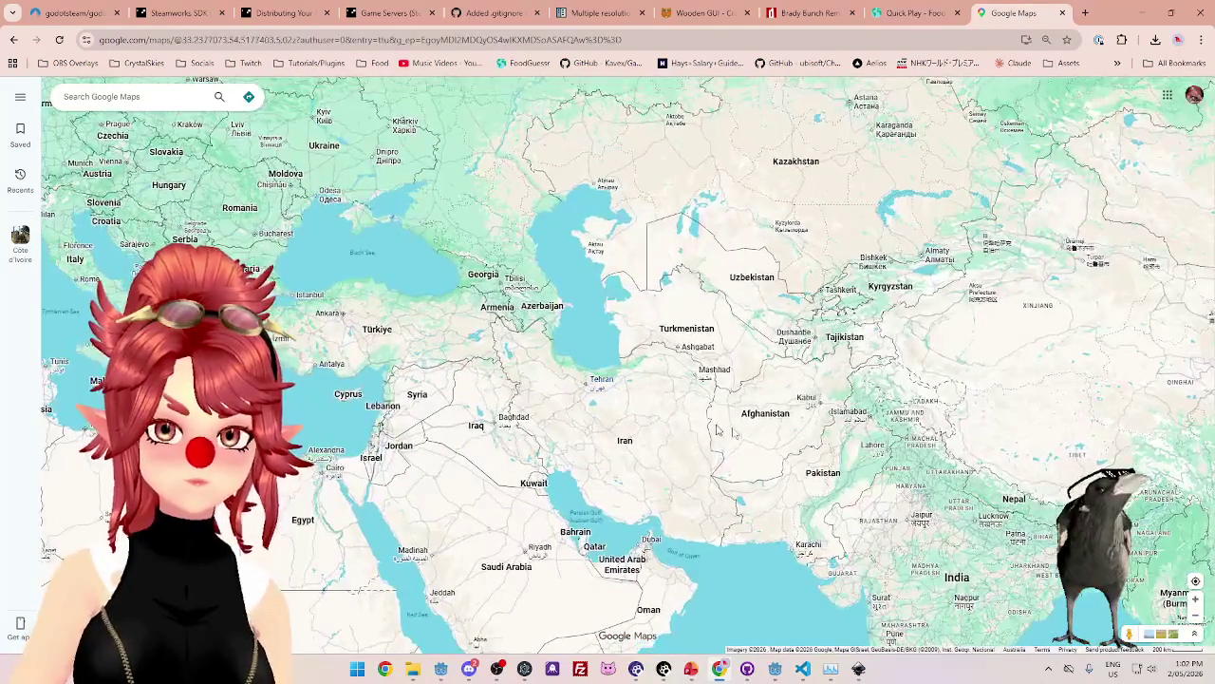
scroll(751, 421, down, 1)
key(ctrl+shift+Tab)
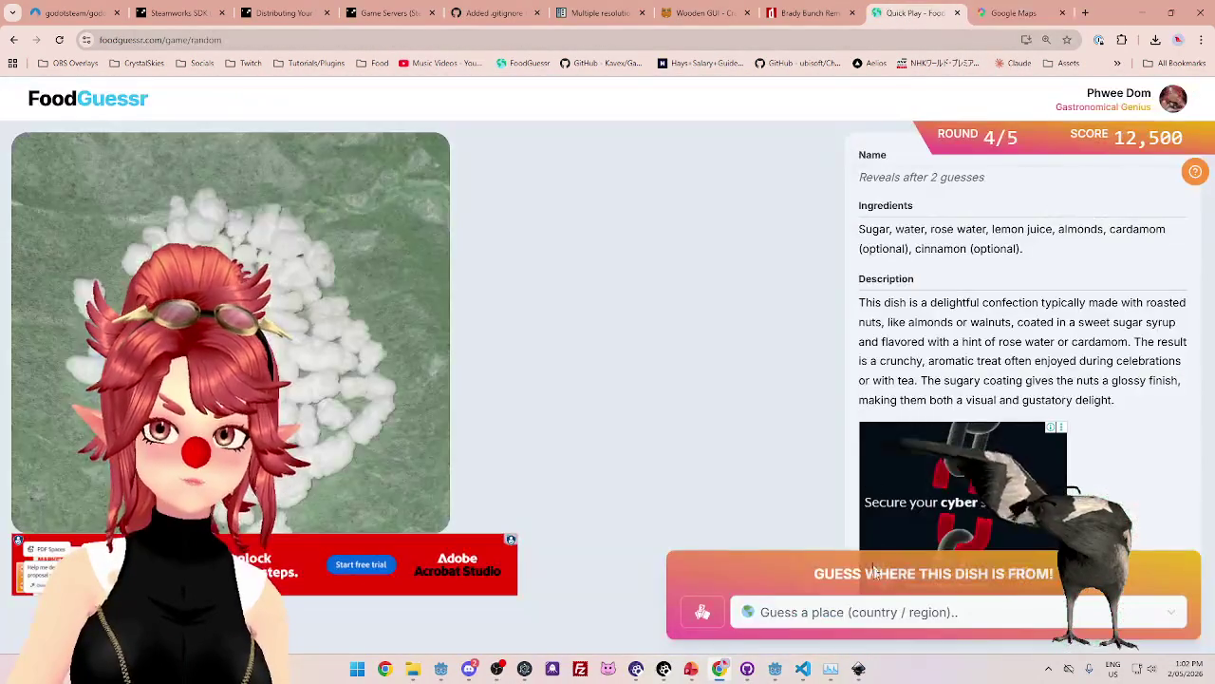
Guess Iran for the Noghl almonds, scoring 5,000, and start the final round.
click(868, 611)
text(iran)
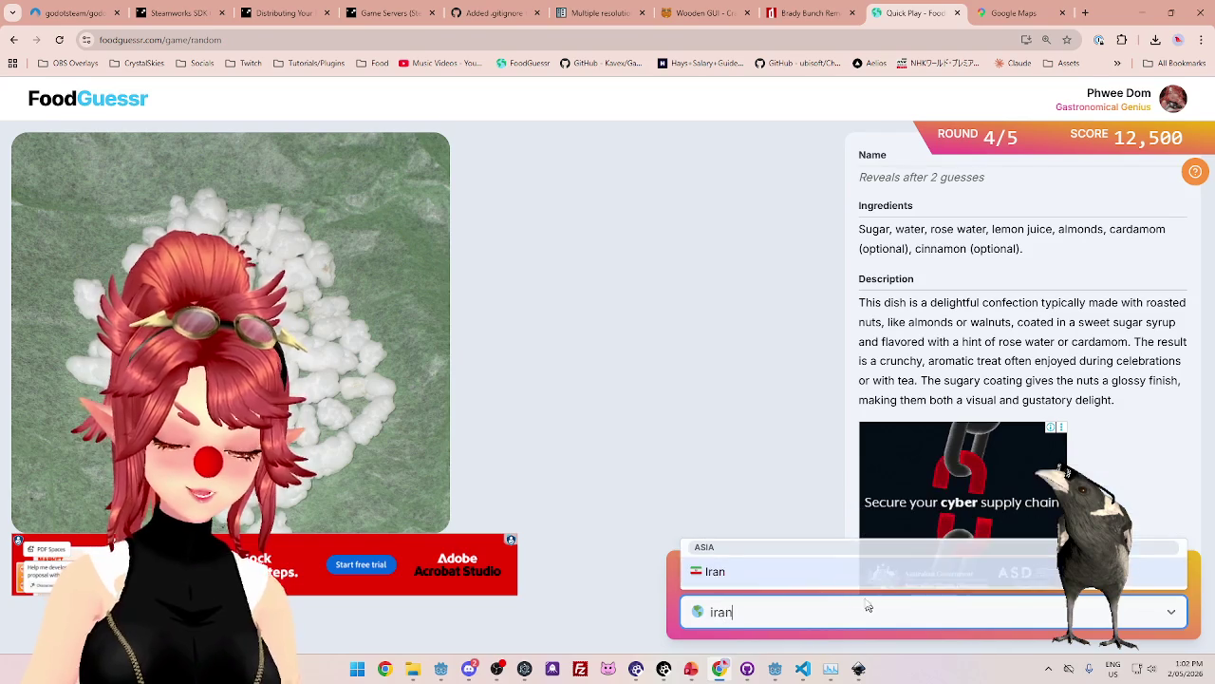
click(815, 575)
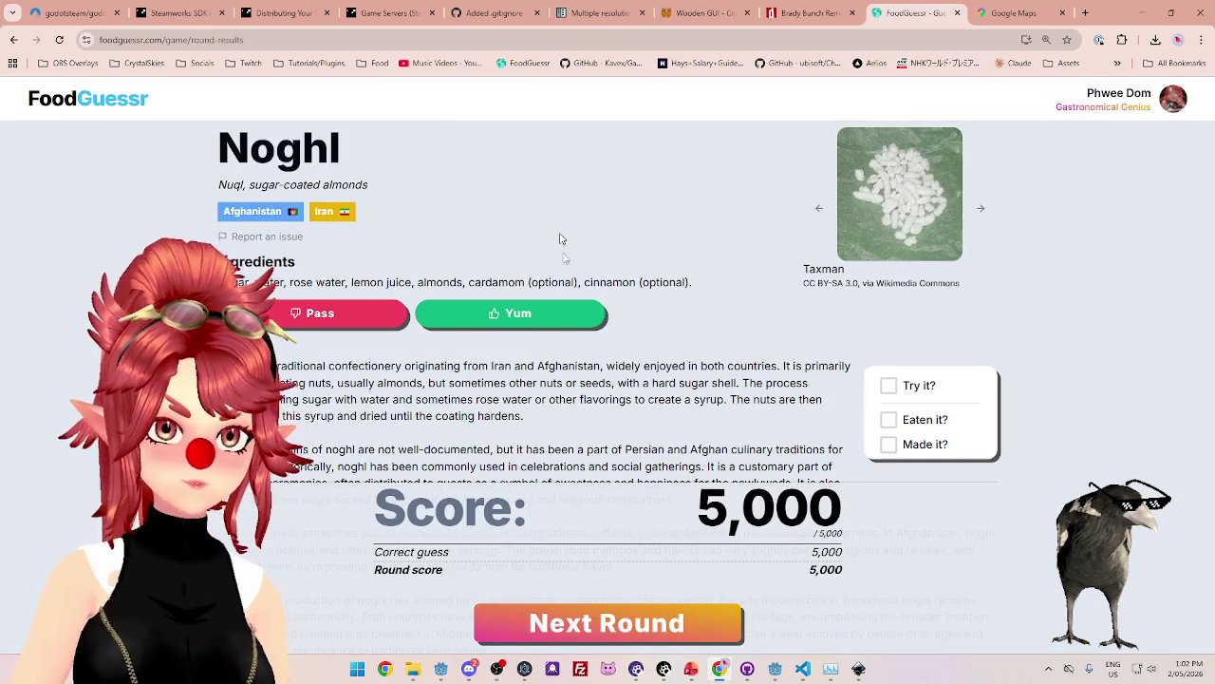
click(646, 607)
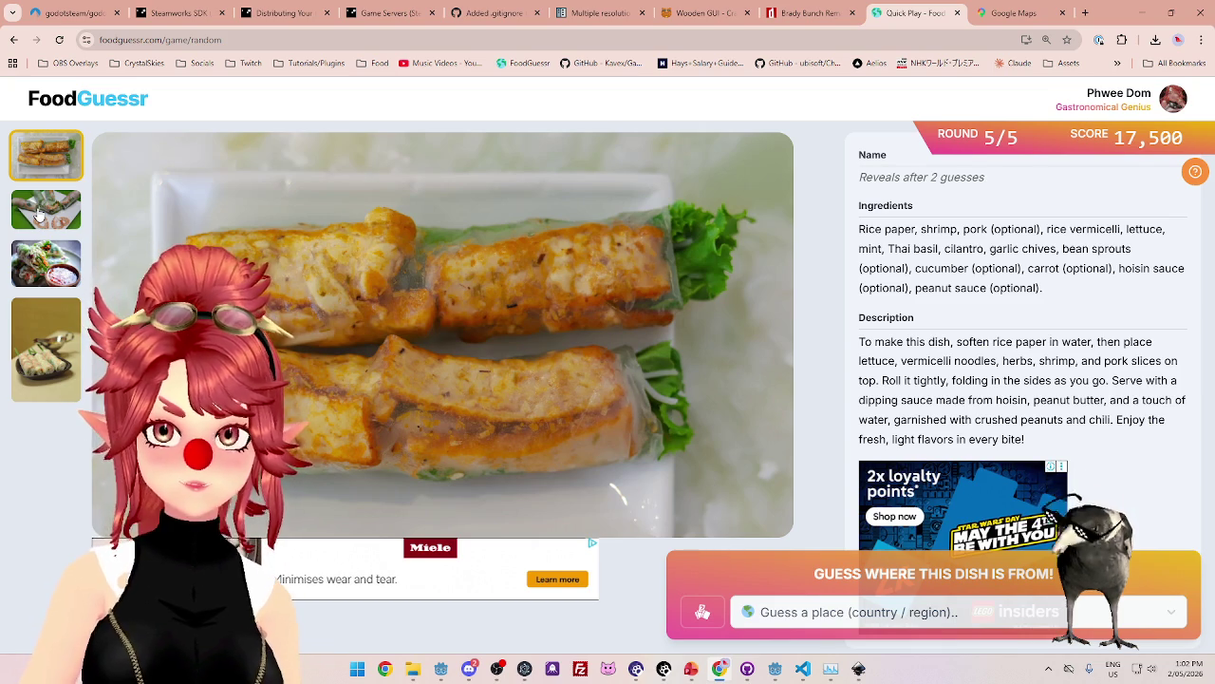
Browse the spring-roll photos and read through the listed ingredients.
click(38, 213)
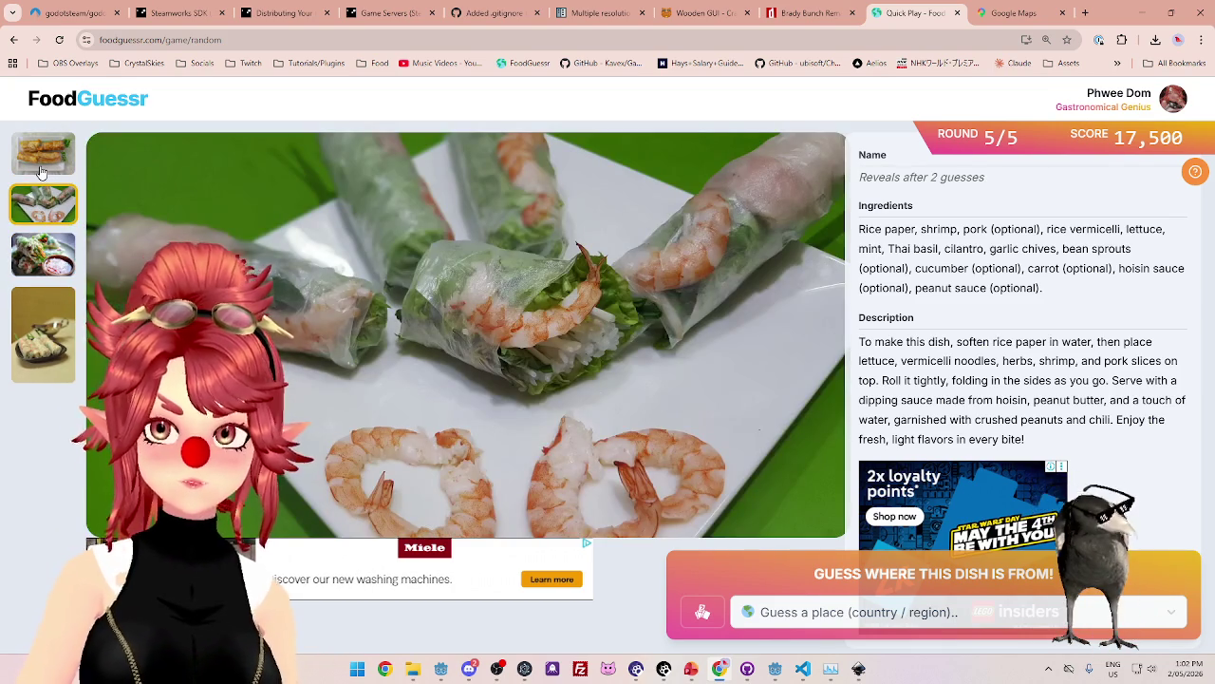
click(41, 169)
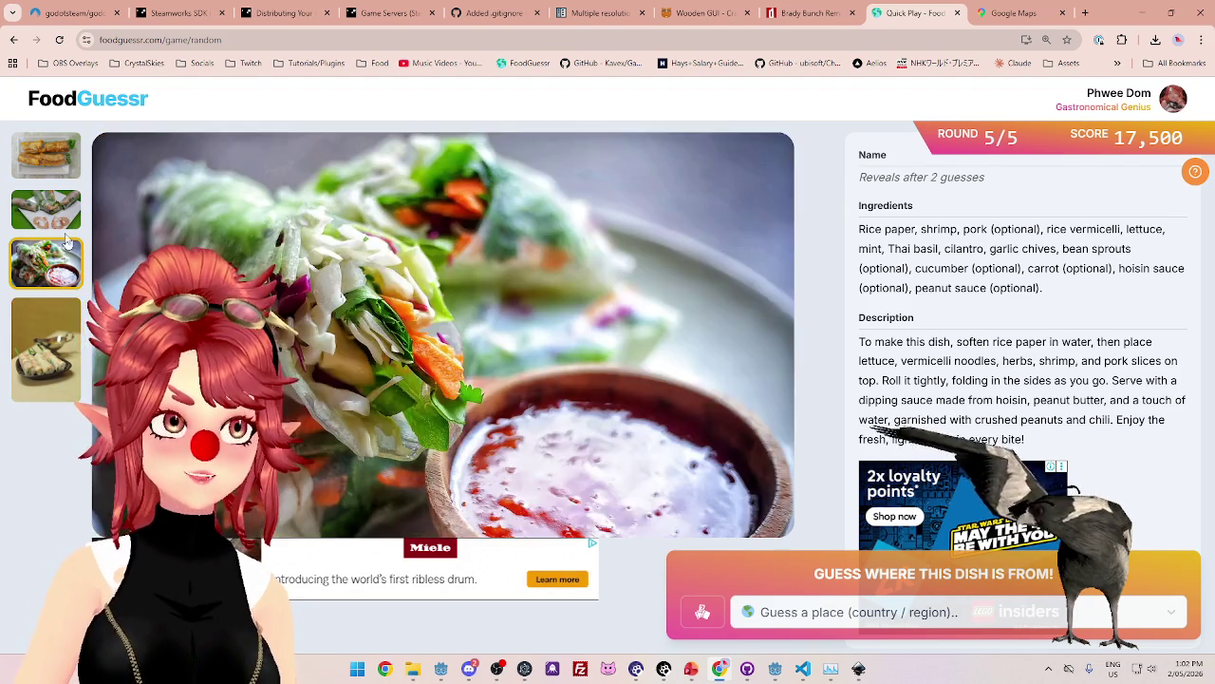
click(50, 209)
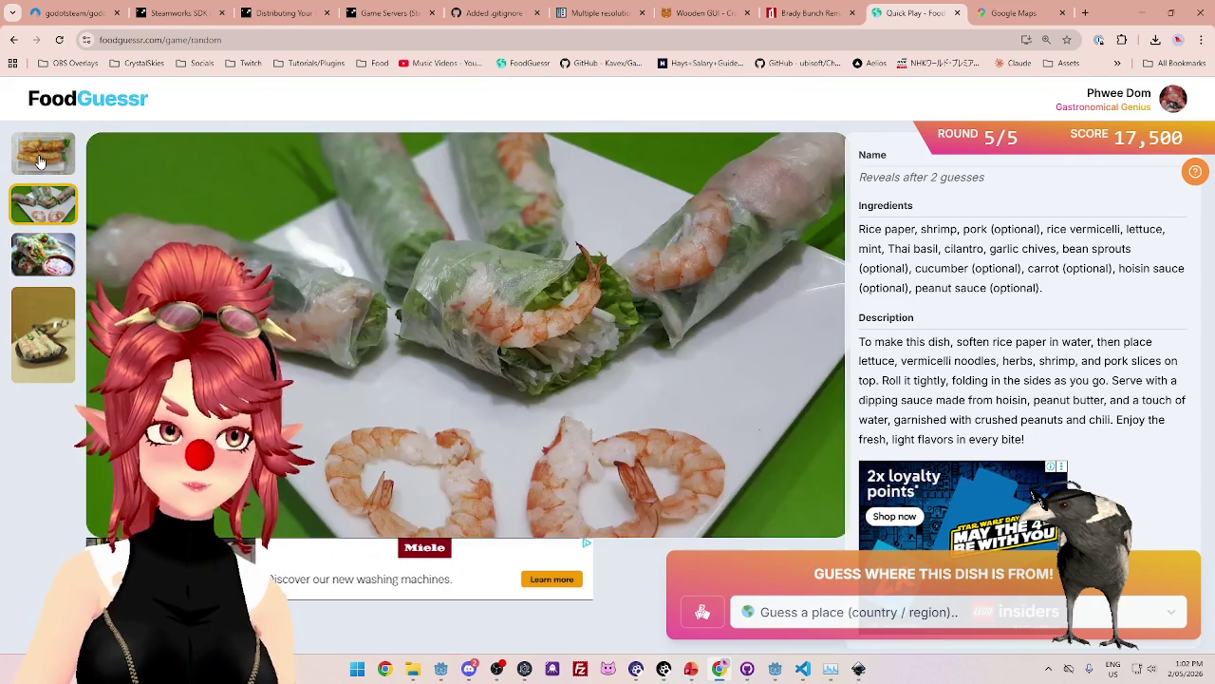
click(40, 162)
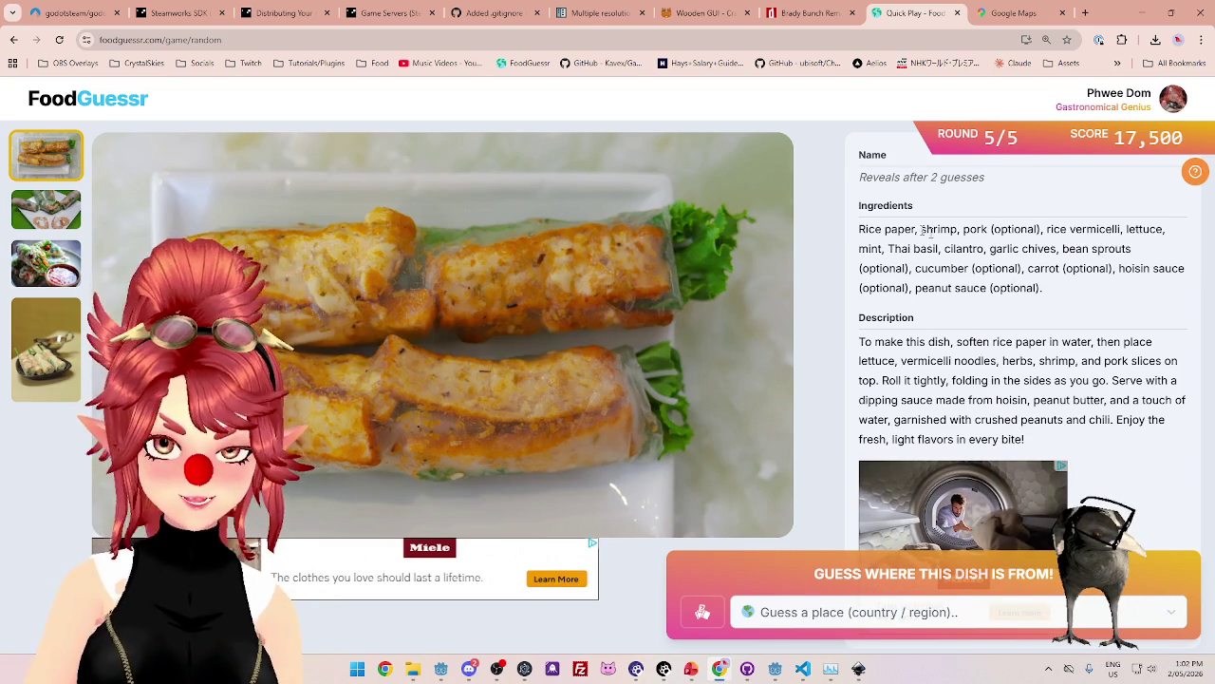
drag(898, 229, 1101, 231)
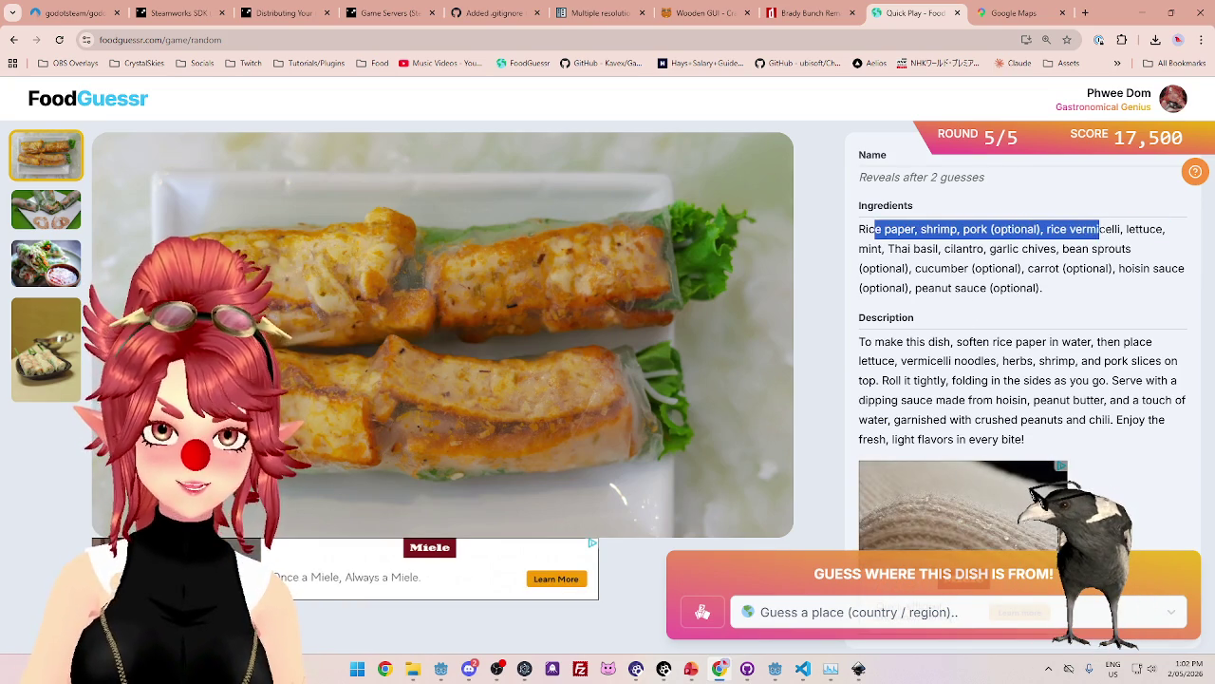
drag(887, 248, 1001, 248)
drag(950, 269, 1144, 269)
drag(954, 288, 1006, 288)
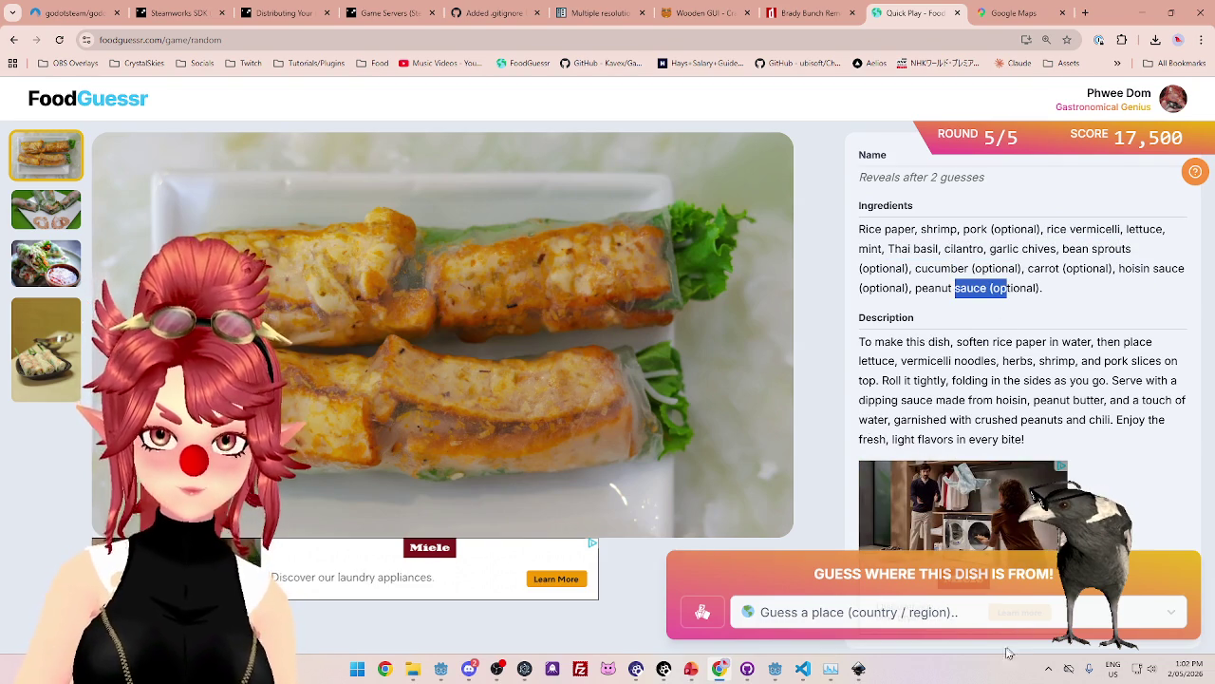
Guess Vietnam, view the 22,500/25,000 final score, and close the FoodGuessr and Maps tabs.
click(992, 617)
text(vi)
click(859, 594)
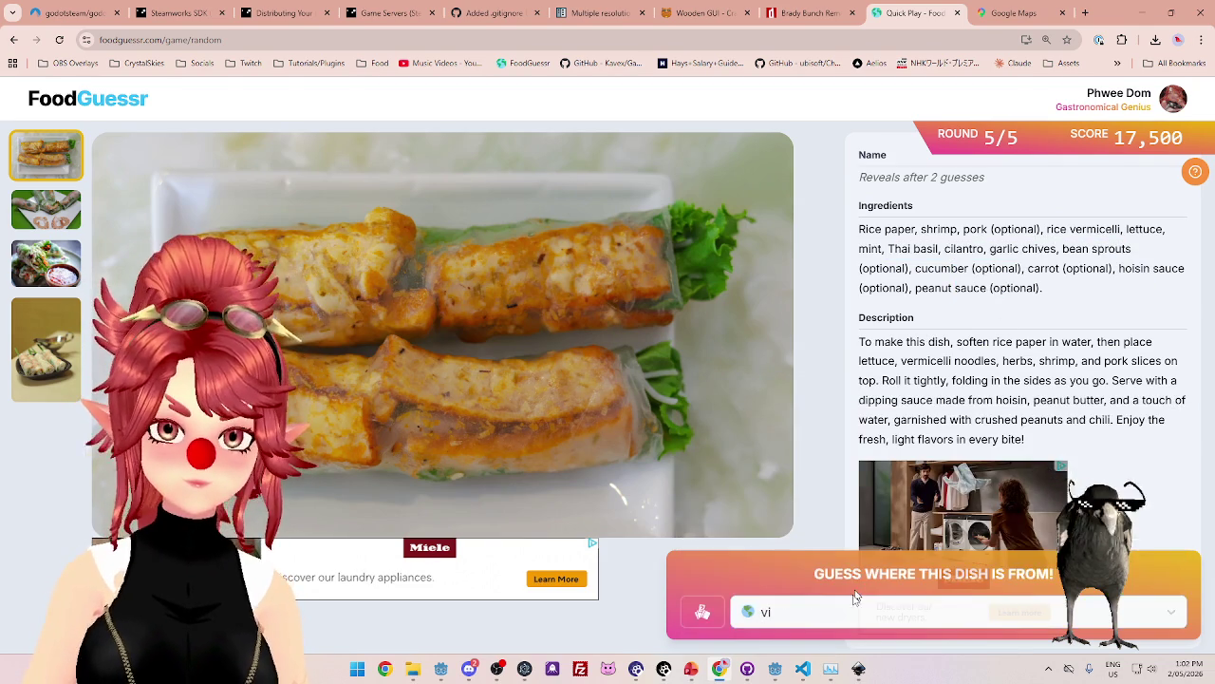
click(806, 579)
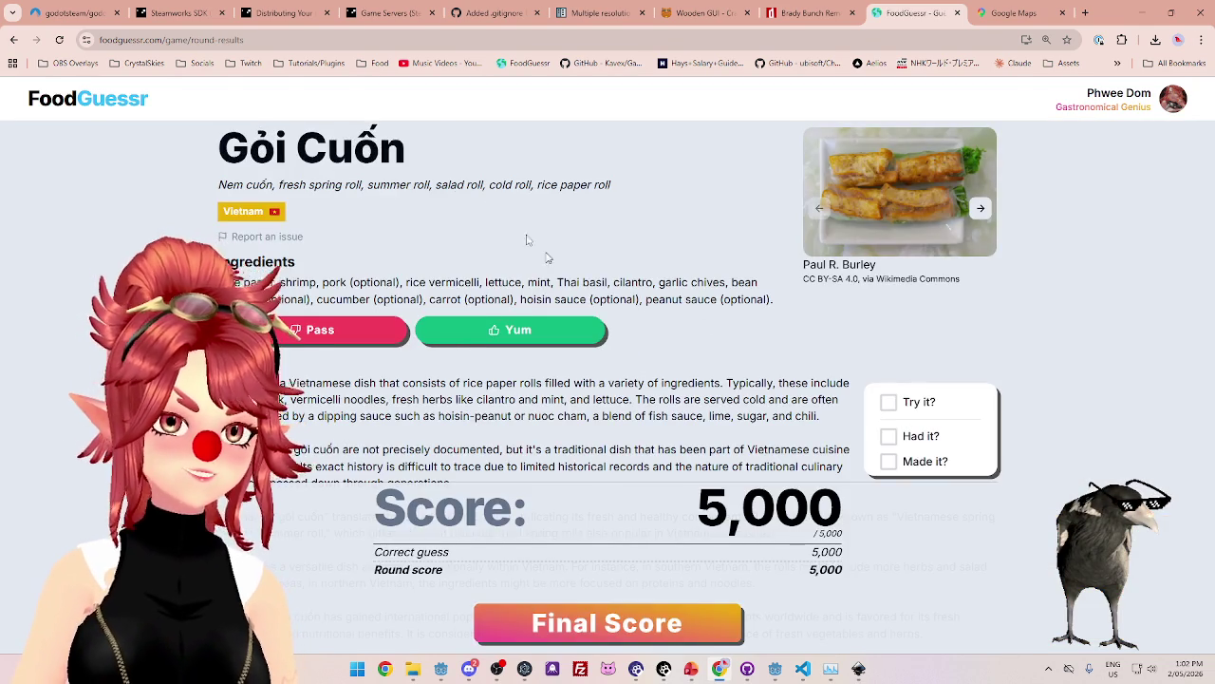
click(650, 626)
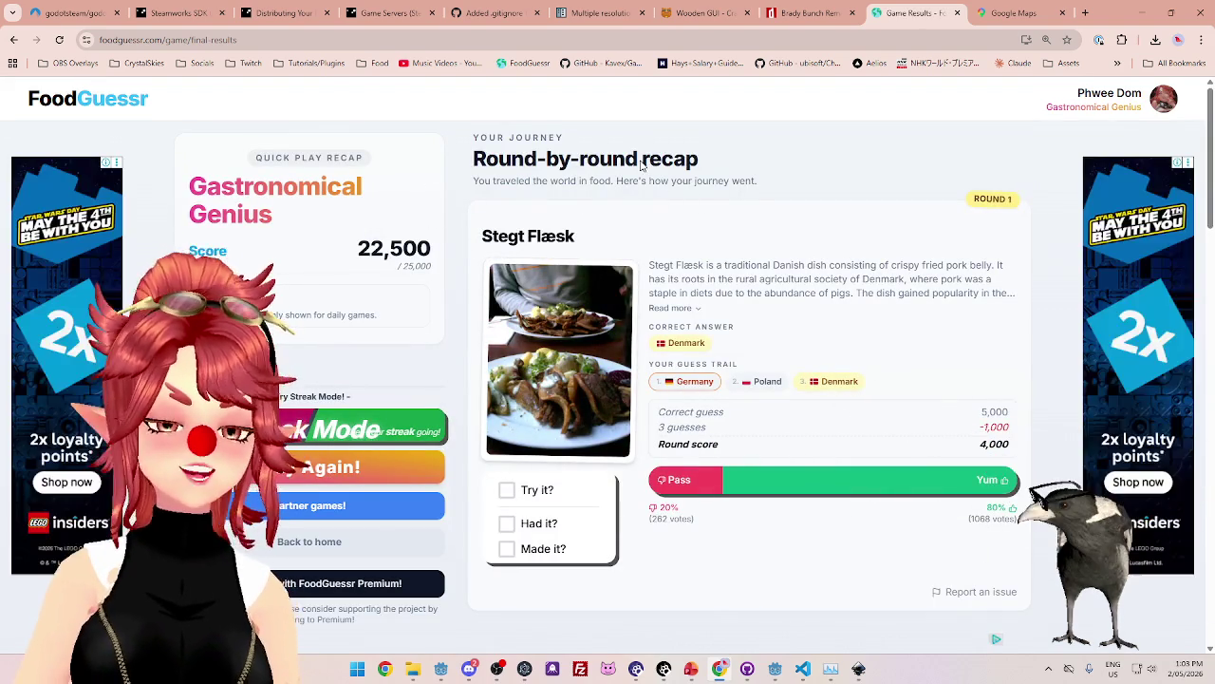
click(957, 12)
click(957, 12)
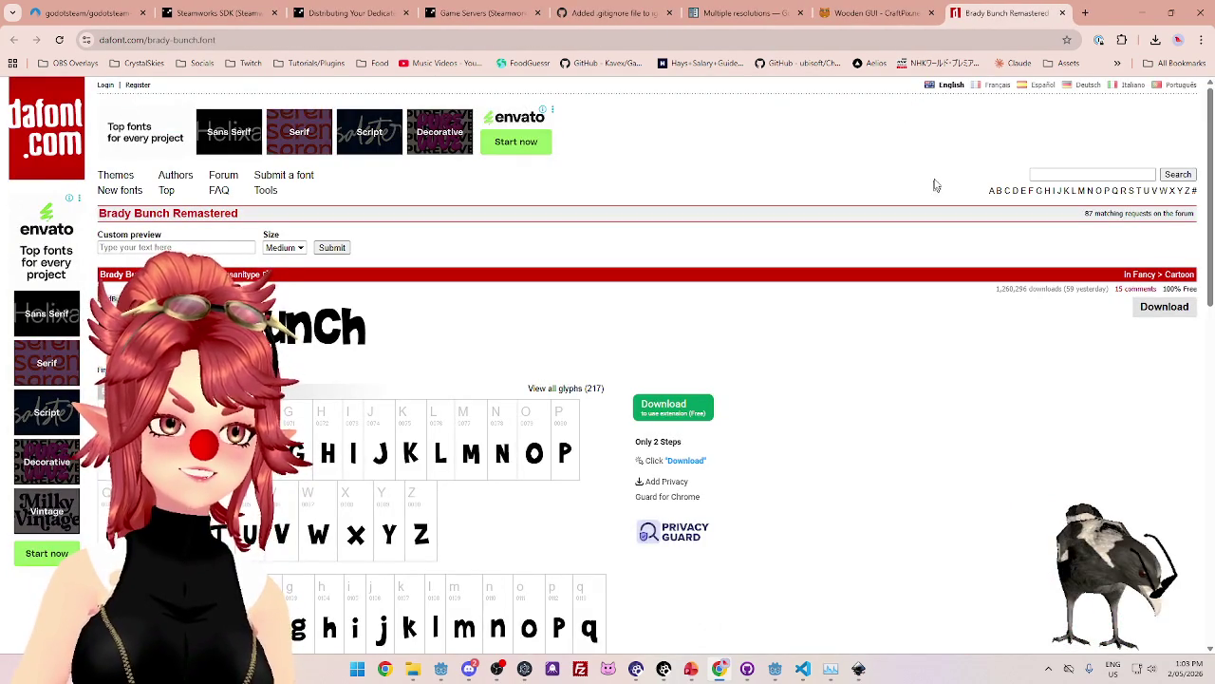
Minimise the Chrome window to bring back the Godot editor.
click(1147, 16)
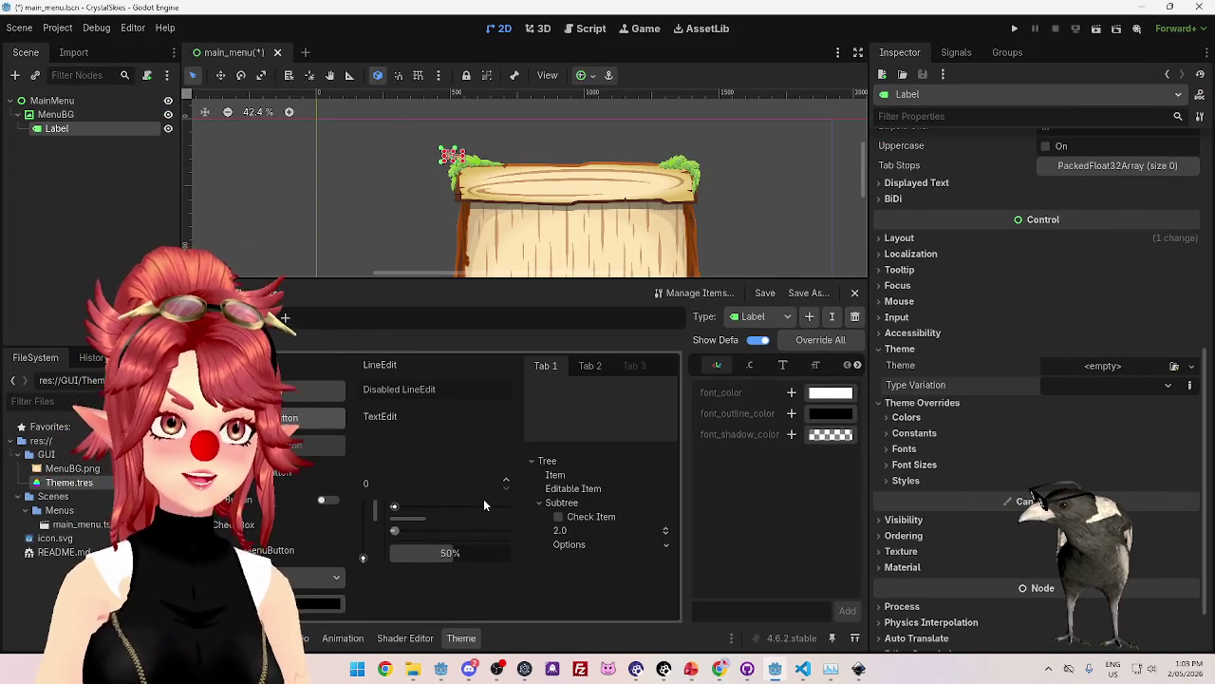
Switch the theme editor's type from MenuHeader back to Label, then reopen the type list.
click(751, 319)
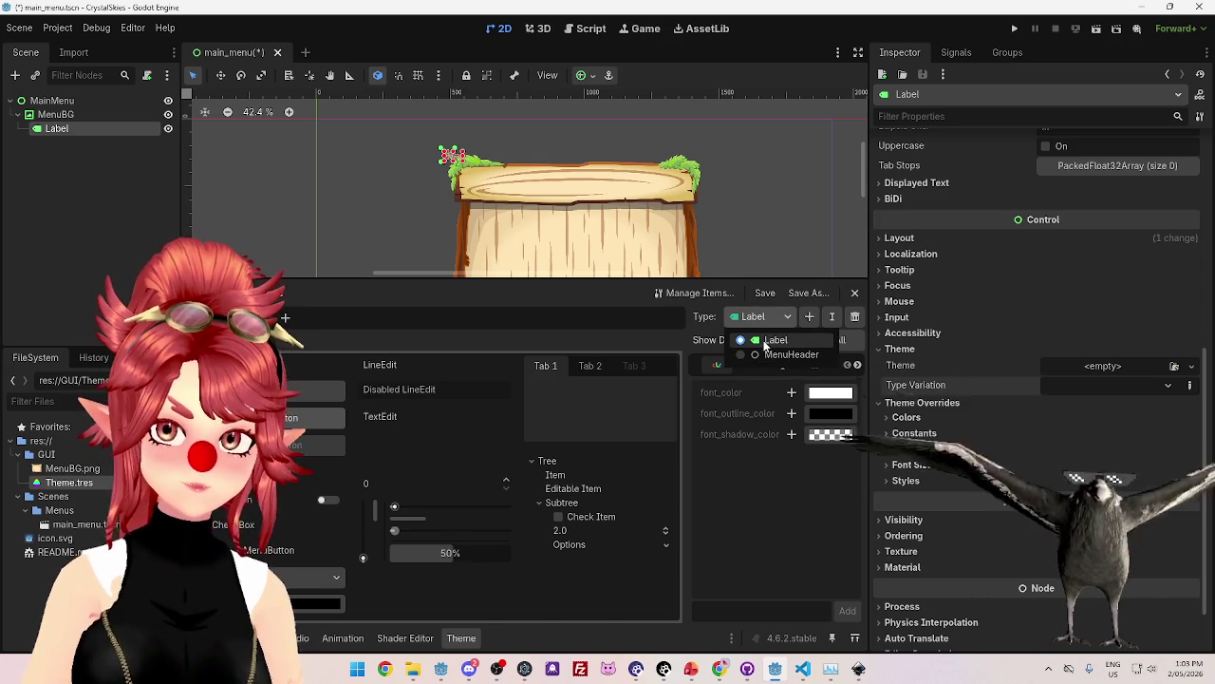
click(775, 354)
click(764, 317)
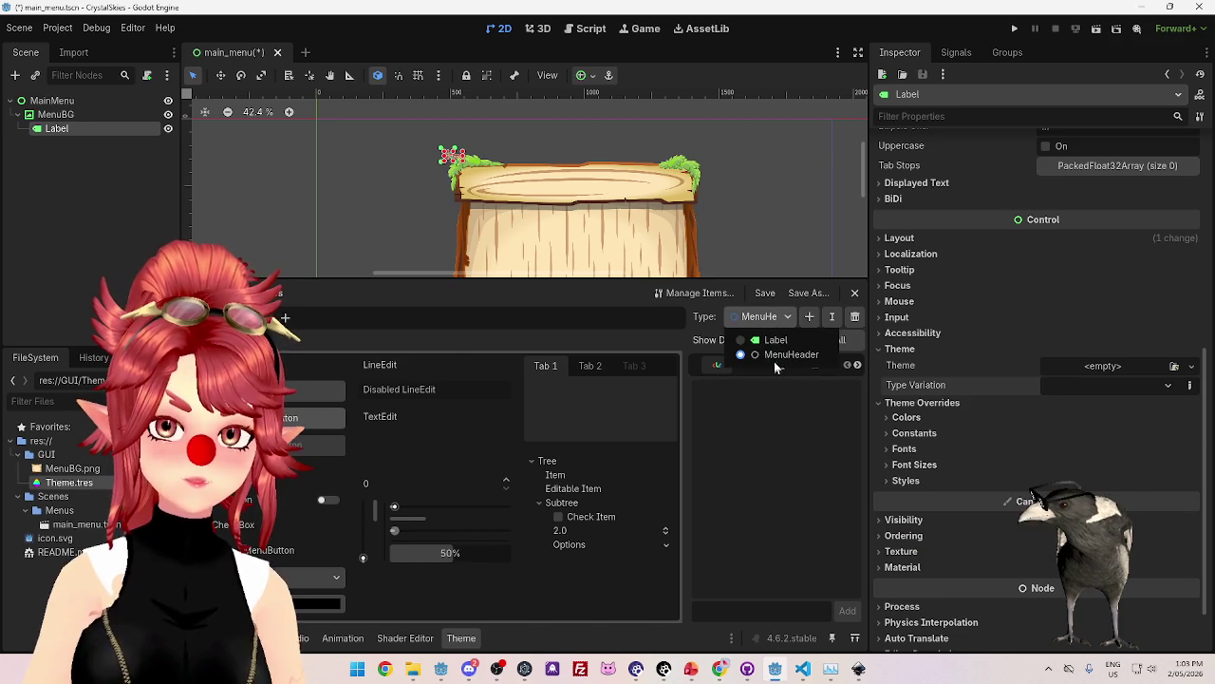
click(740, 360)
click(759, 316)
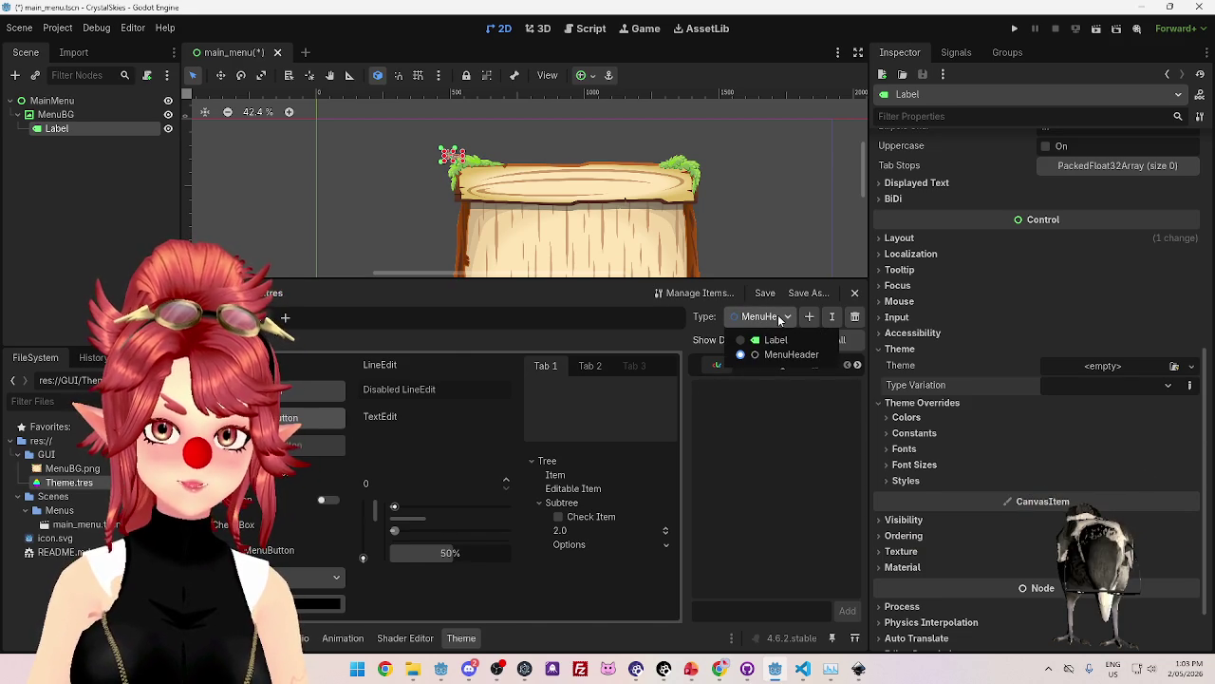
click(770, 357)
click(780, 319)
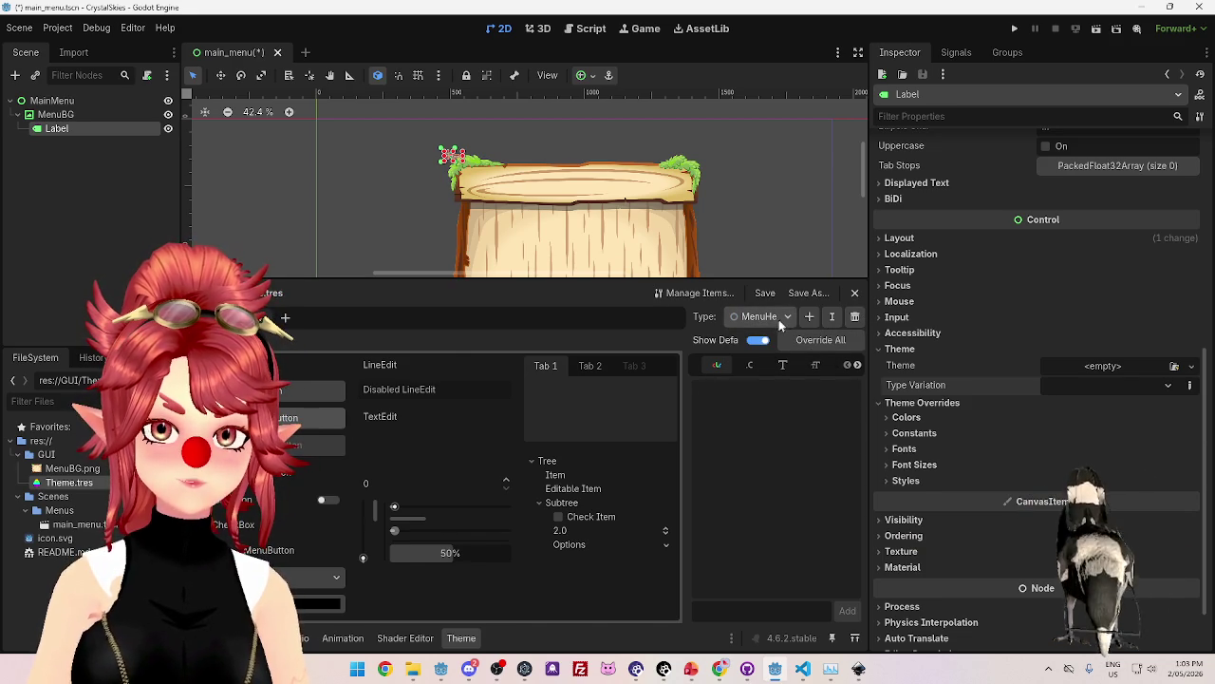
click(770, 337)
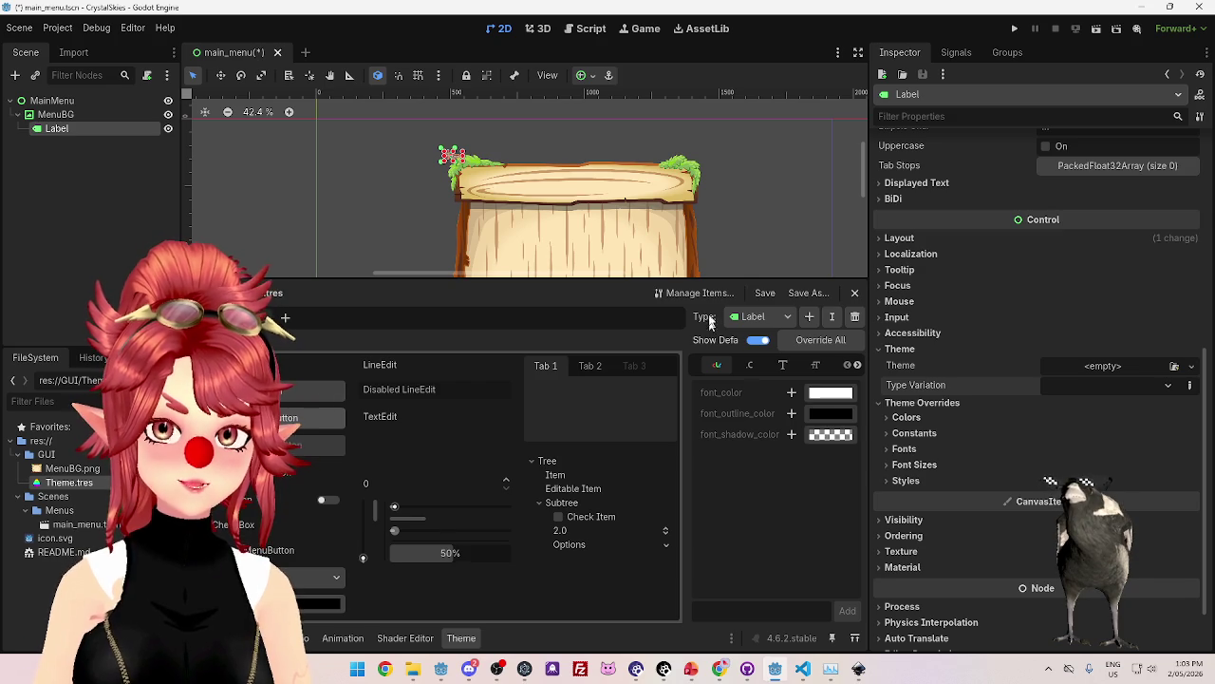
click(759, 318)
click(765, 344)
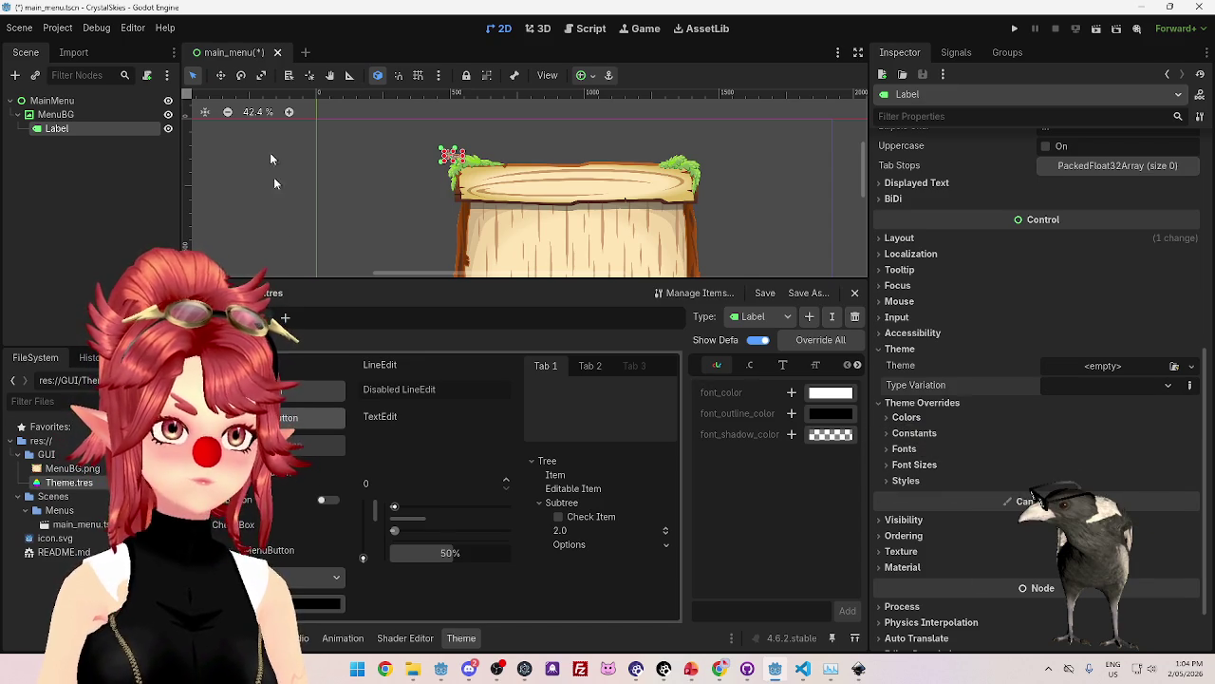
click(762, 317)
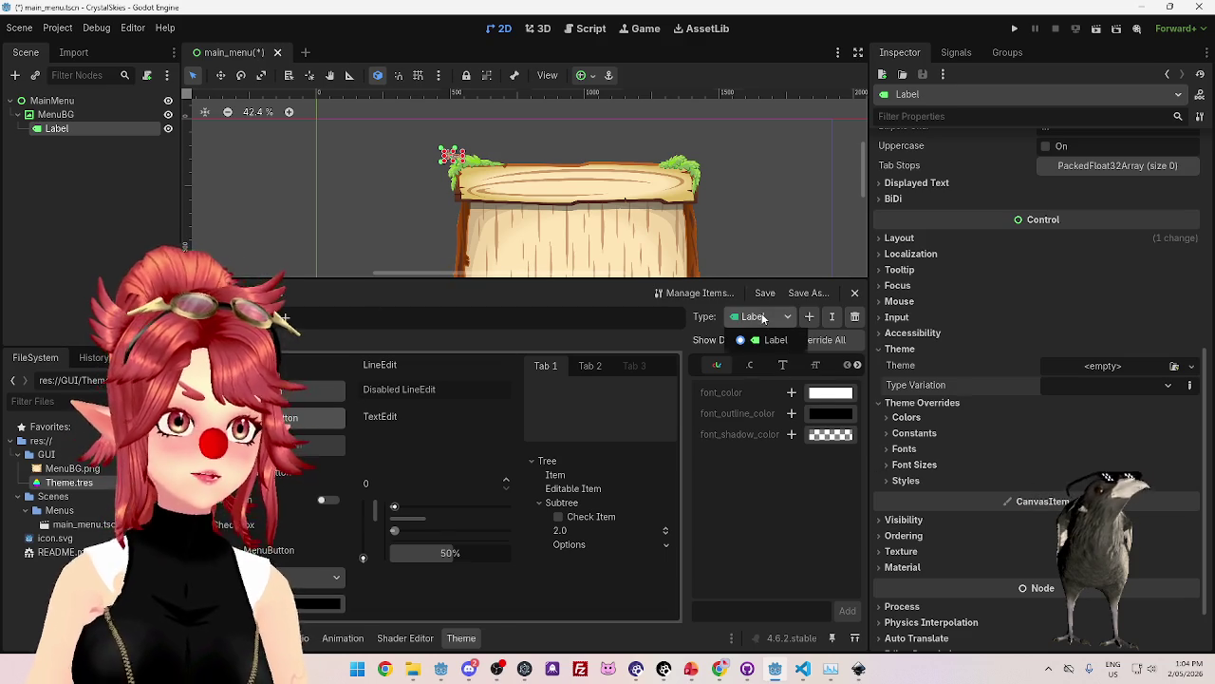
Add a new theme type named MenuHeader, correcting the capitalisation typo.
click(814, 318)
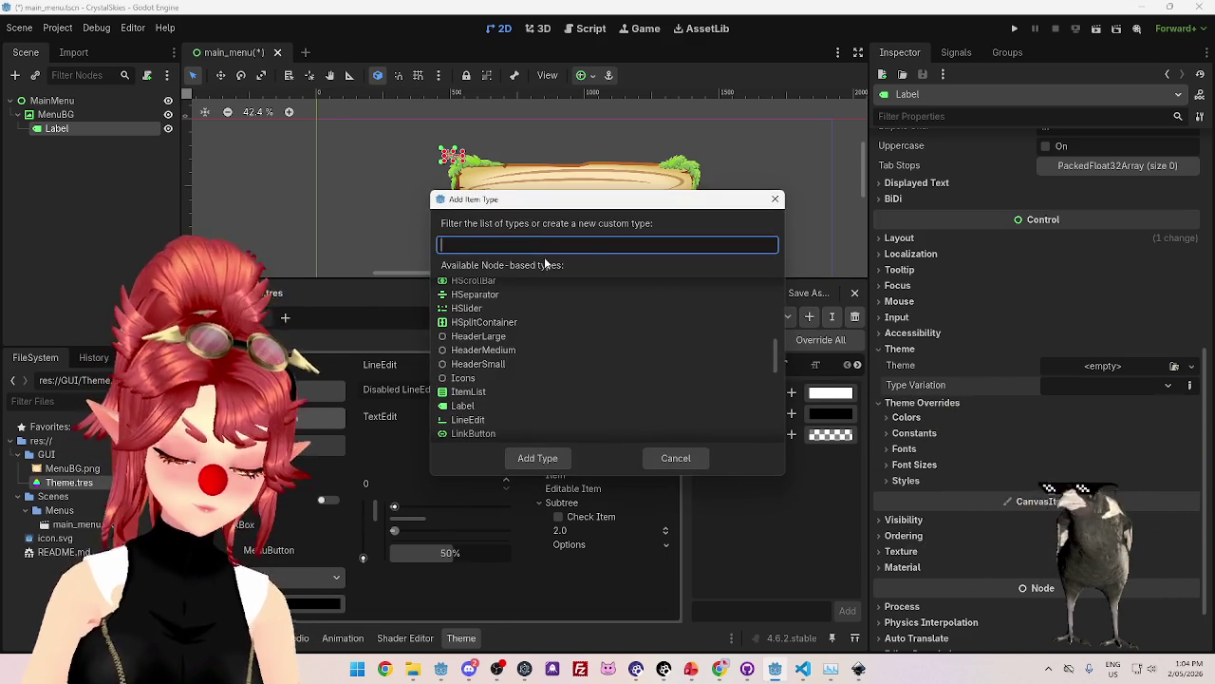
text(MenuHEader)
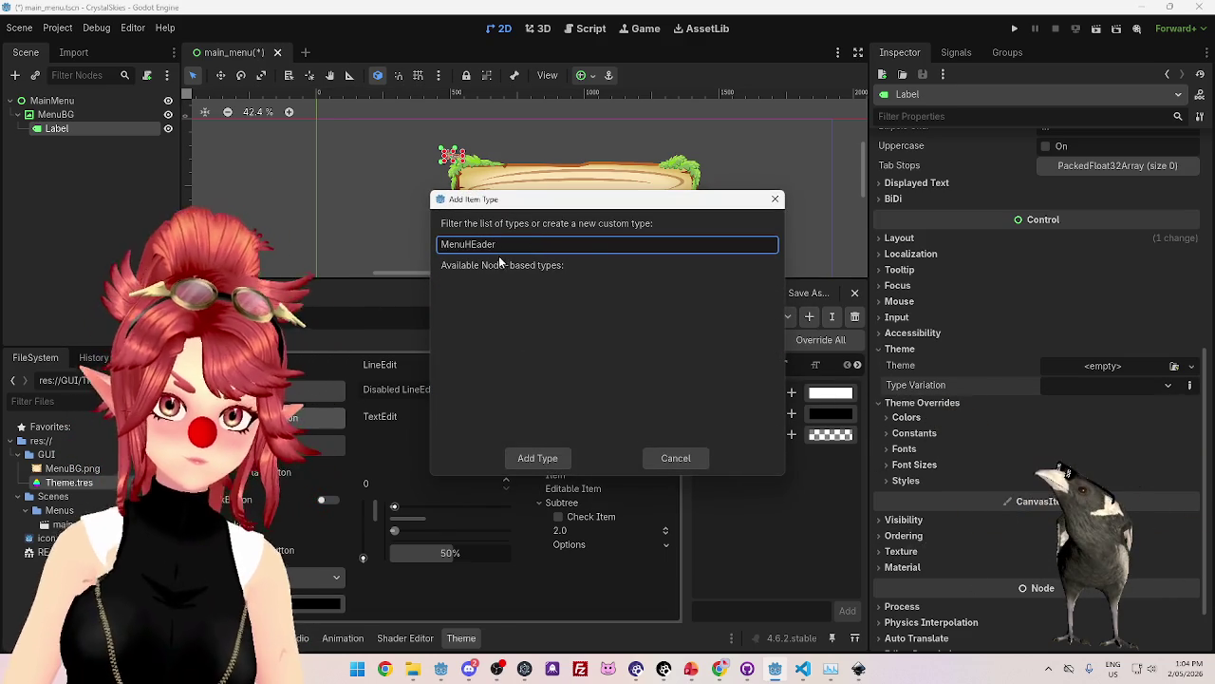
click(475, 244)
key(BackSpace)
text(e)
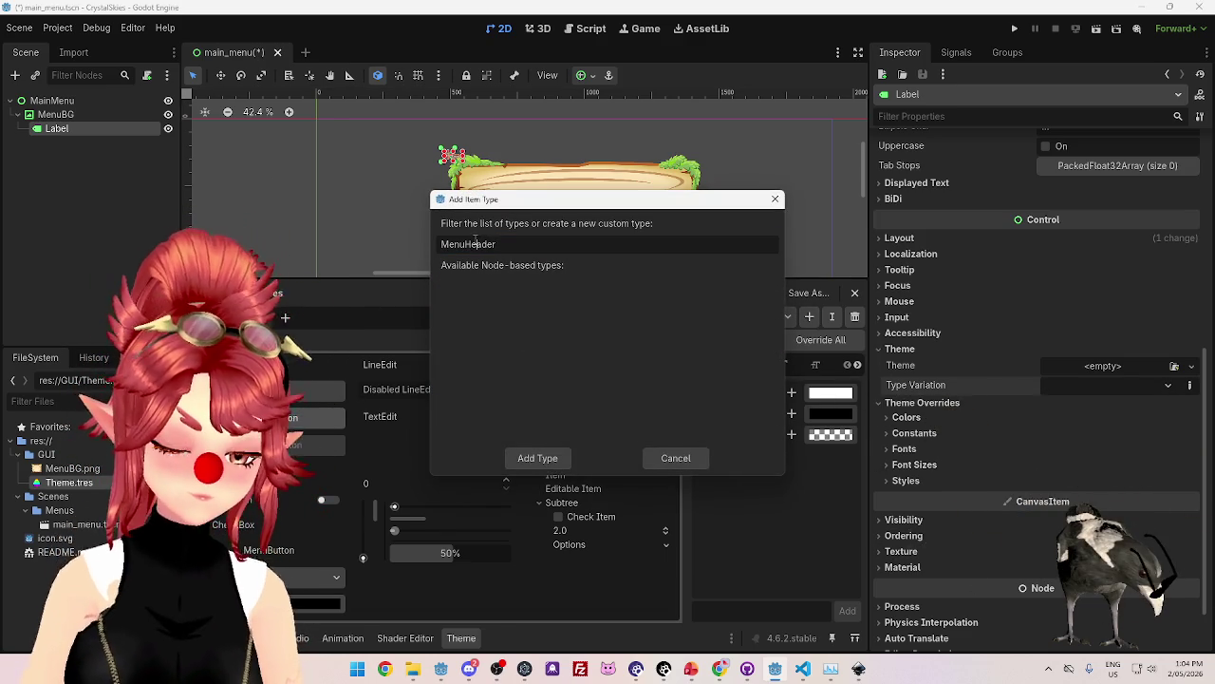
click(527, 458)
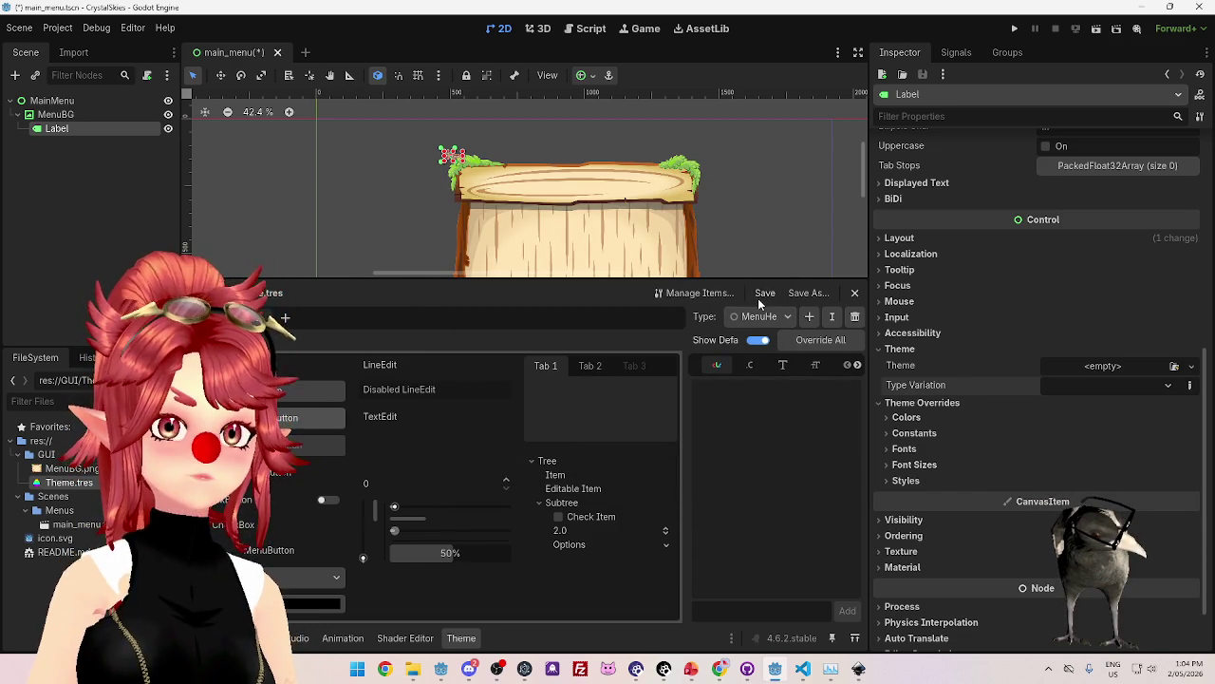
Save Theme.tres and open the Manage Theme Items window.
click(760, 294)
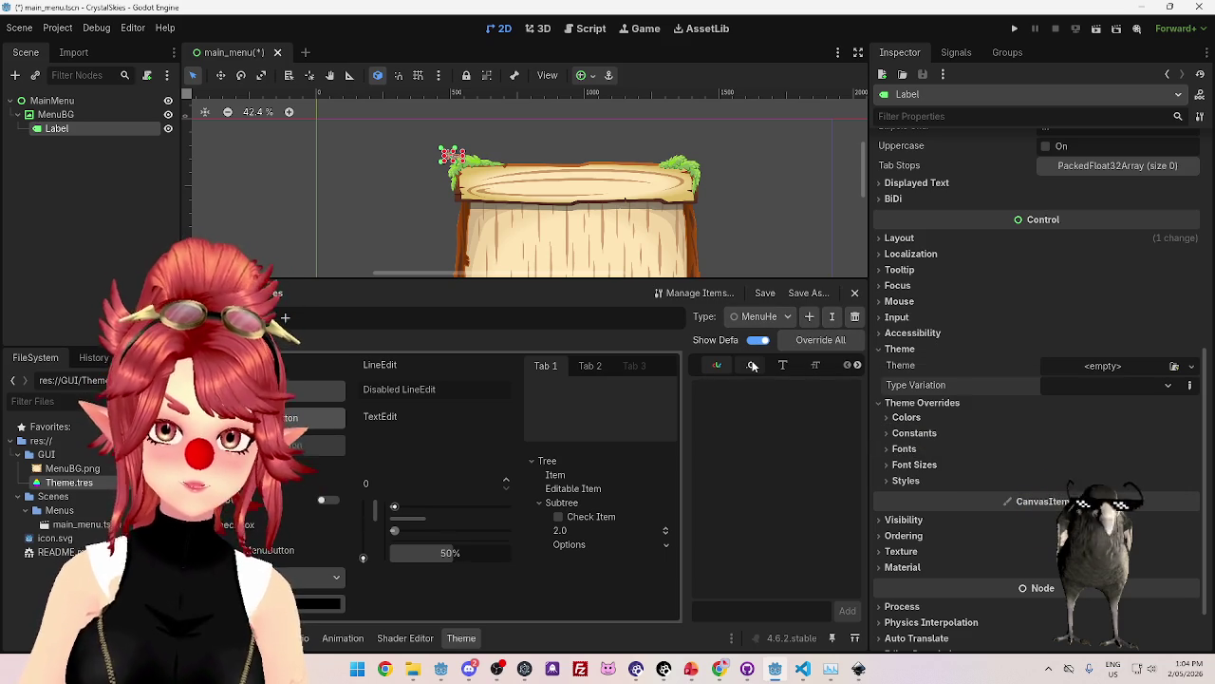
click(762, 316)
click(771, 355)
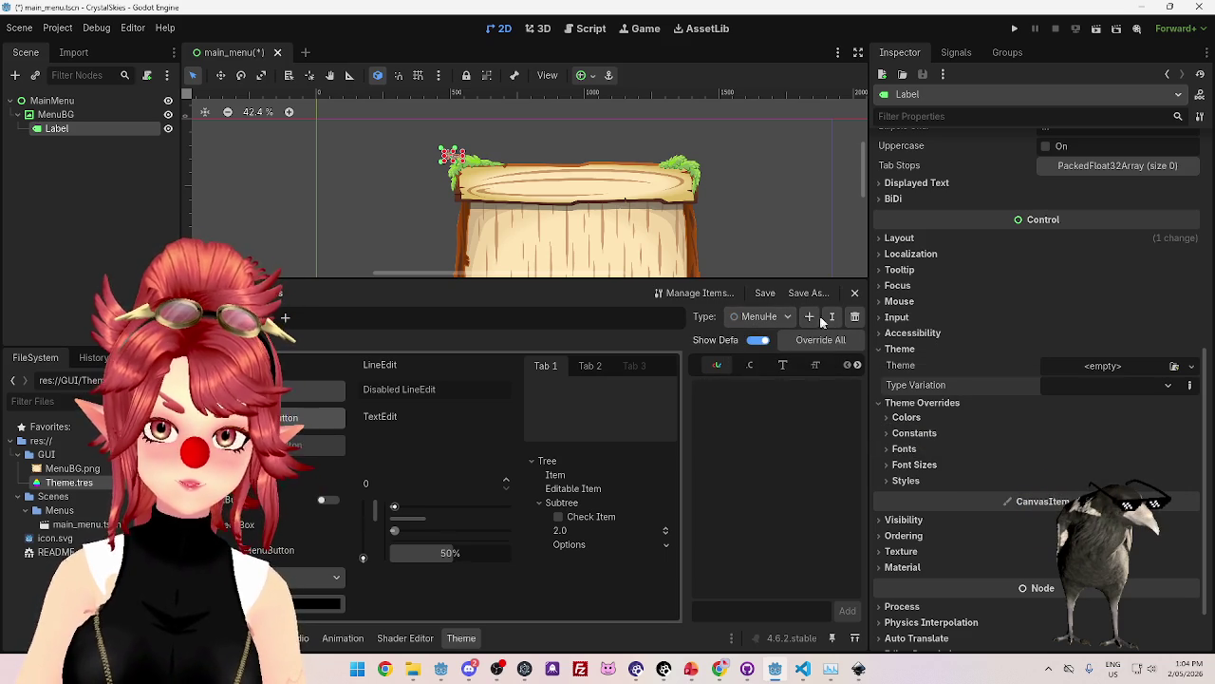
click(699, 293)
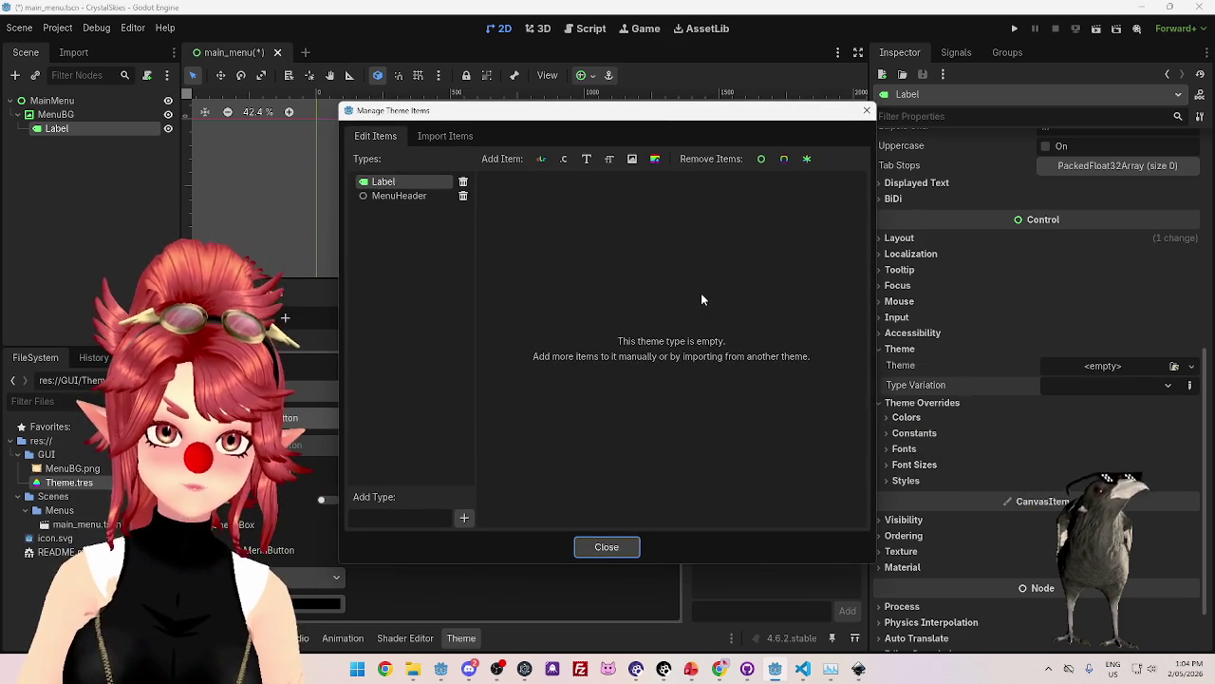
click(395, 194)
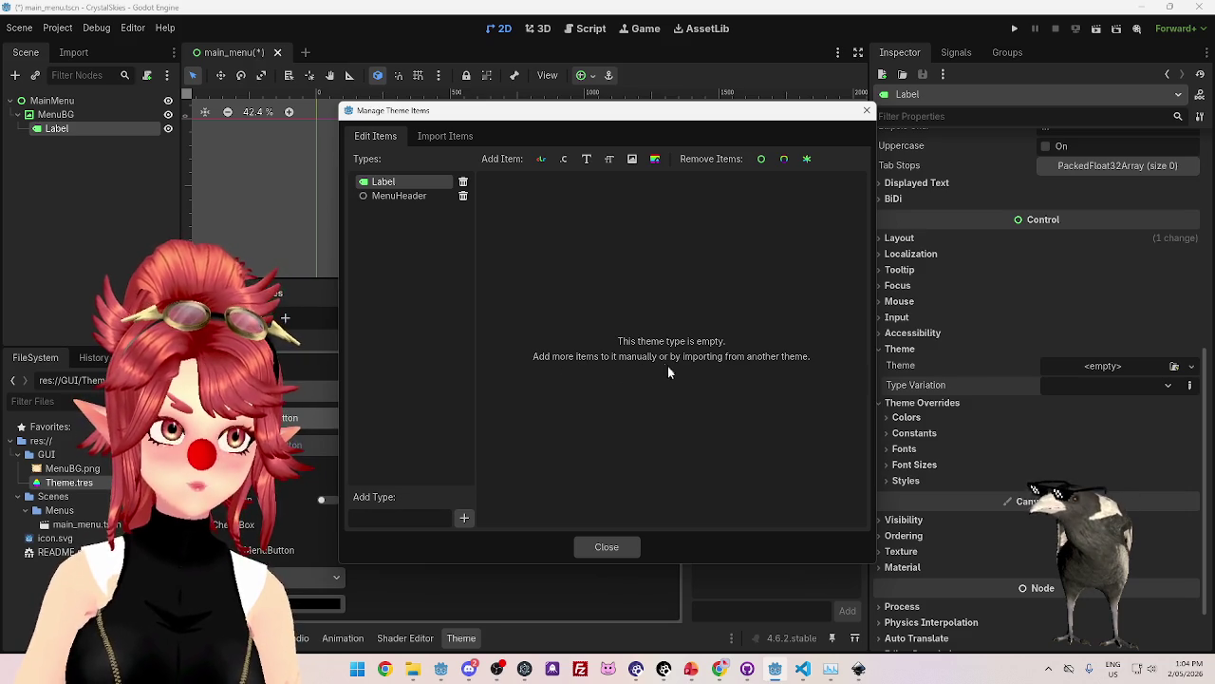
double_click(411, 198)
click(377, 208)
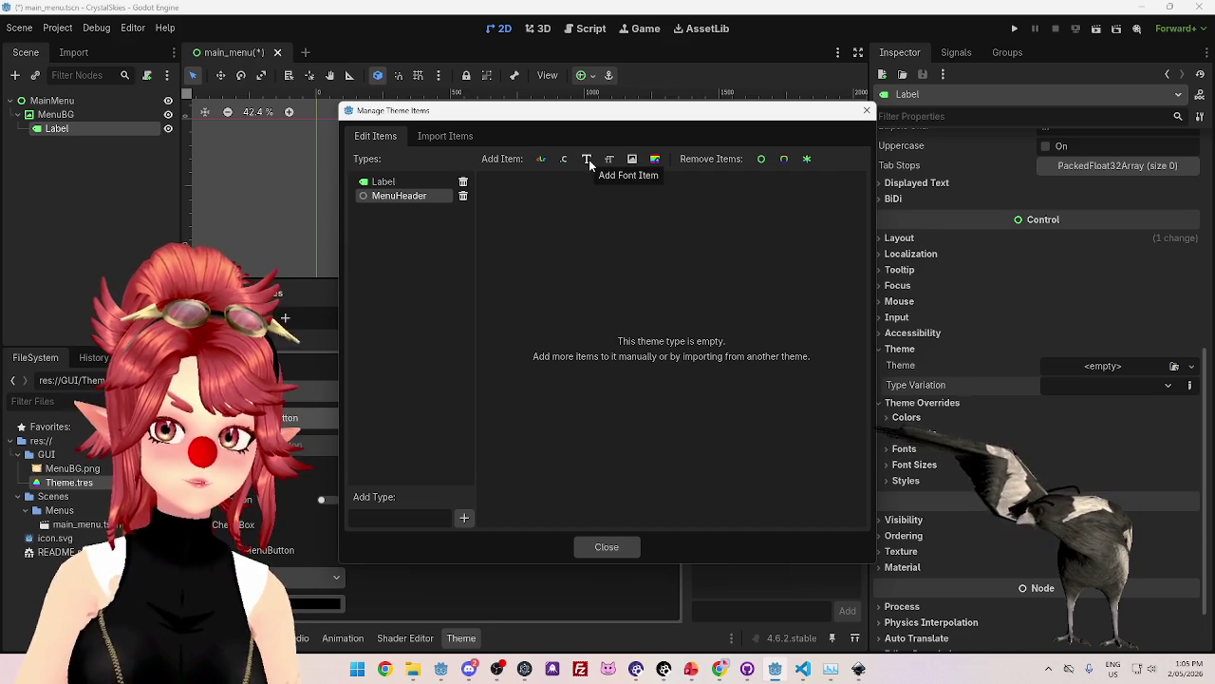
click(589, 160)
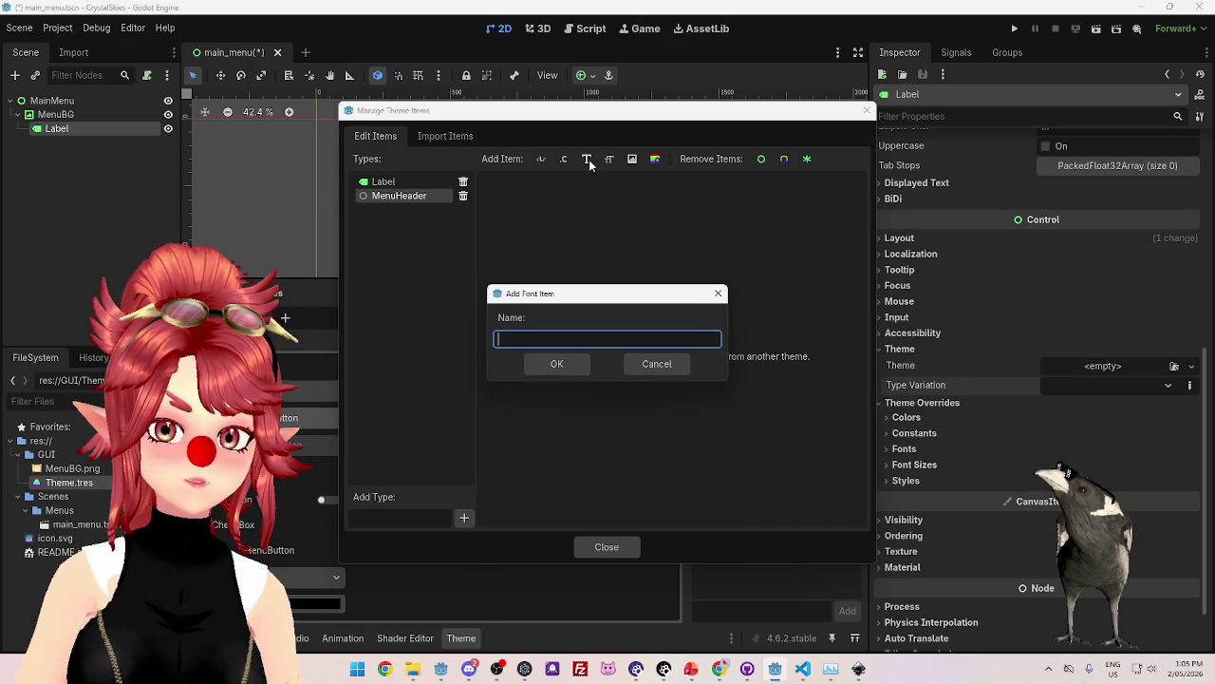
click(678, 370)
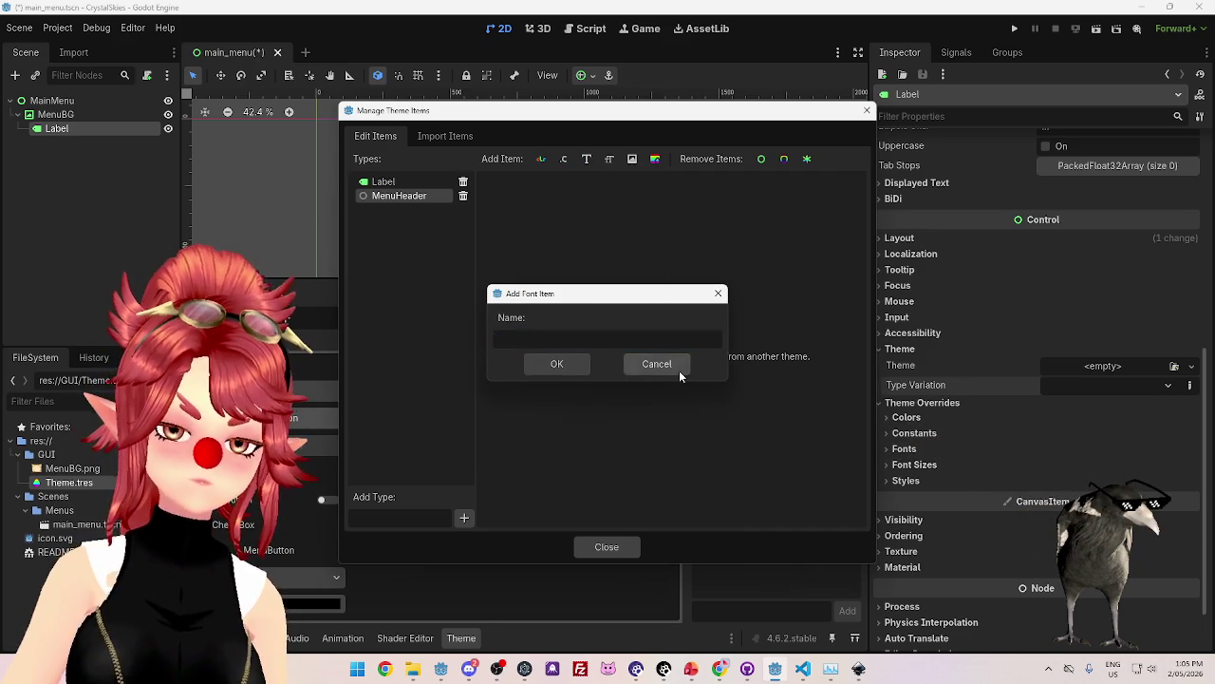
click(411, 196)
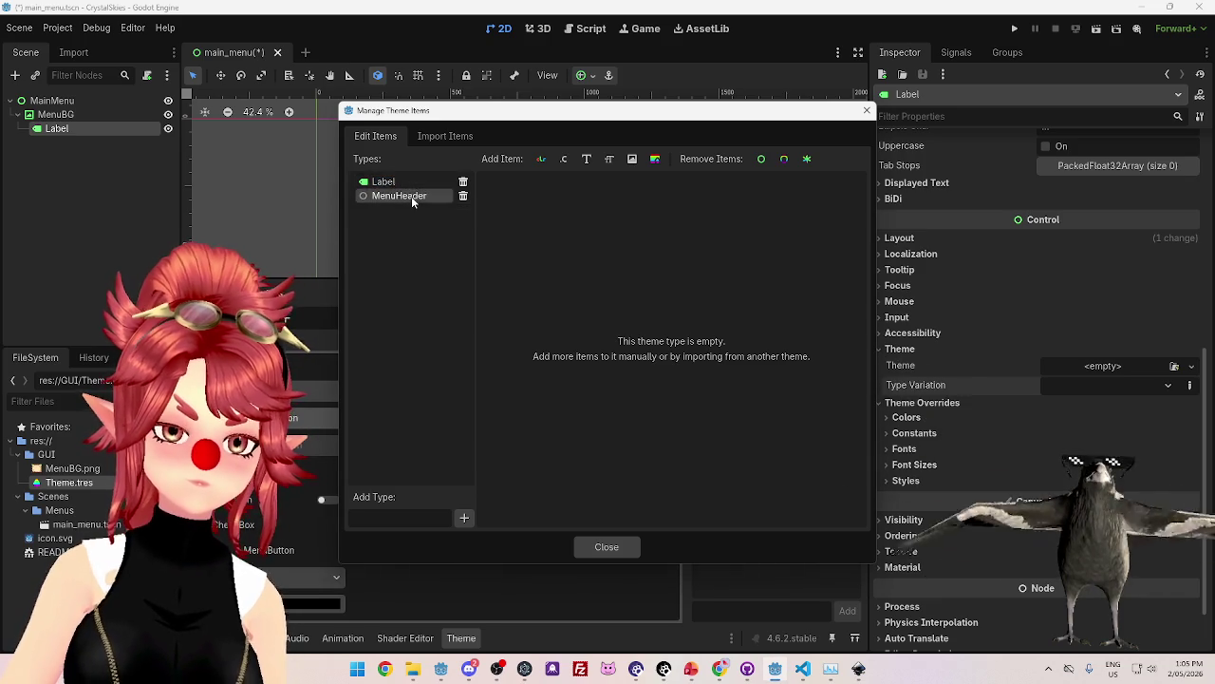
click(587, 158)
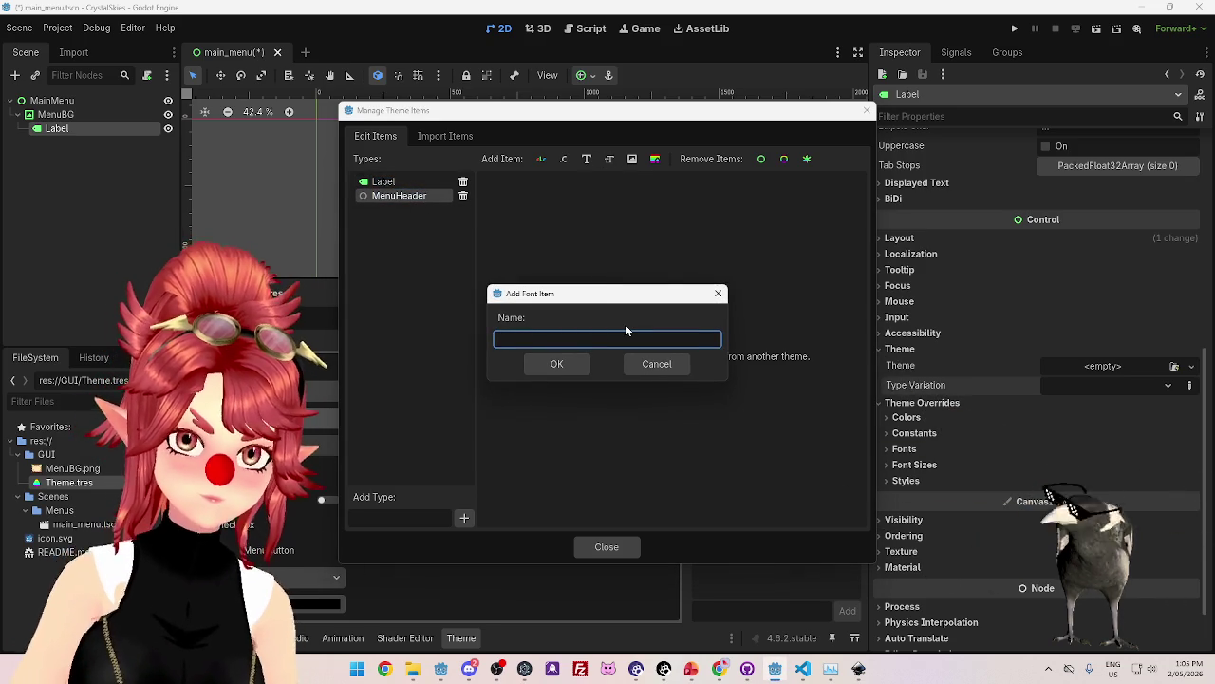
text(MenuHeaderFont)
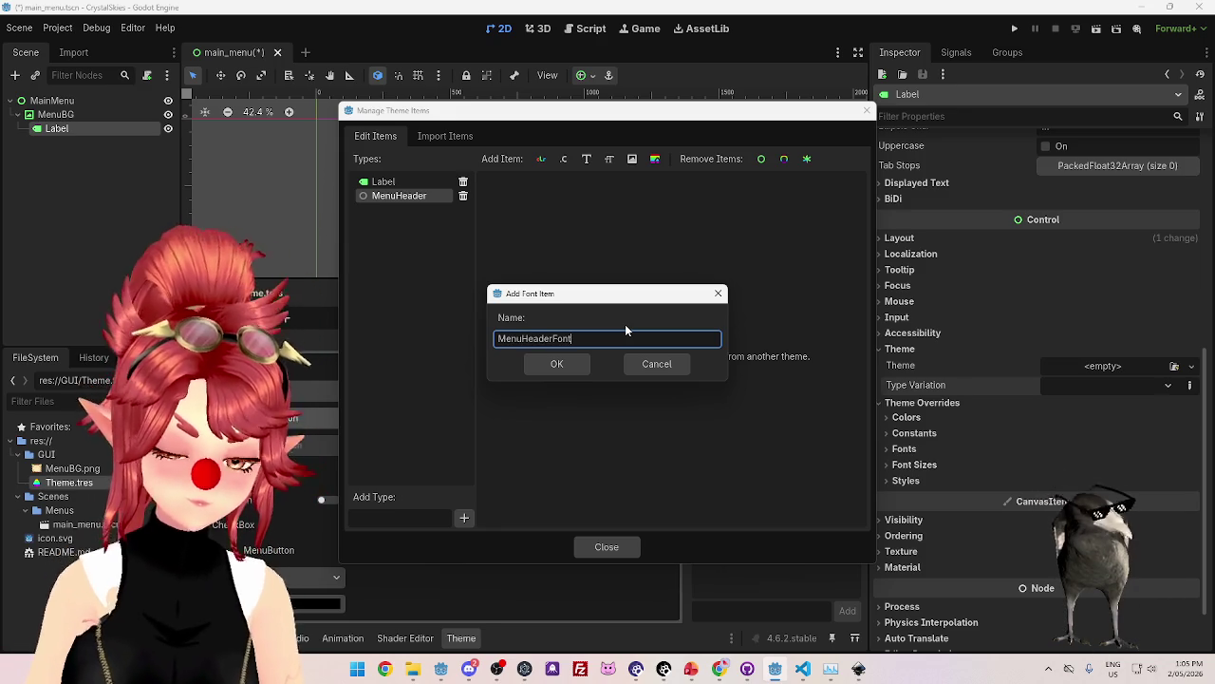
click(571, 362)
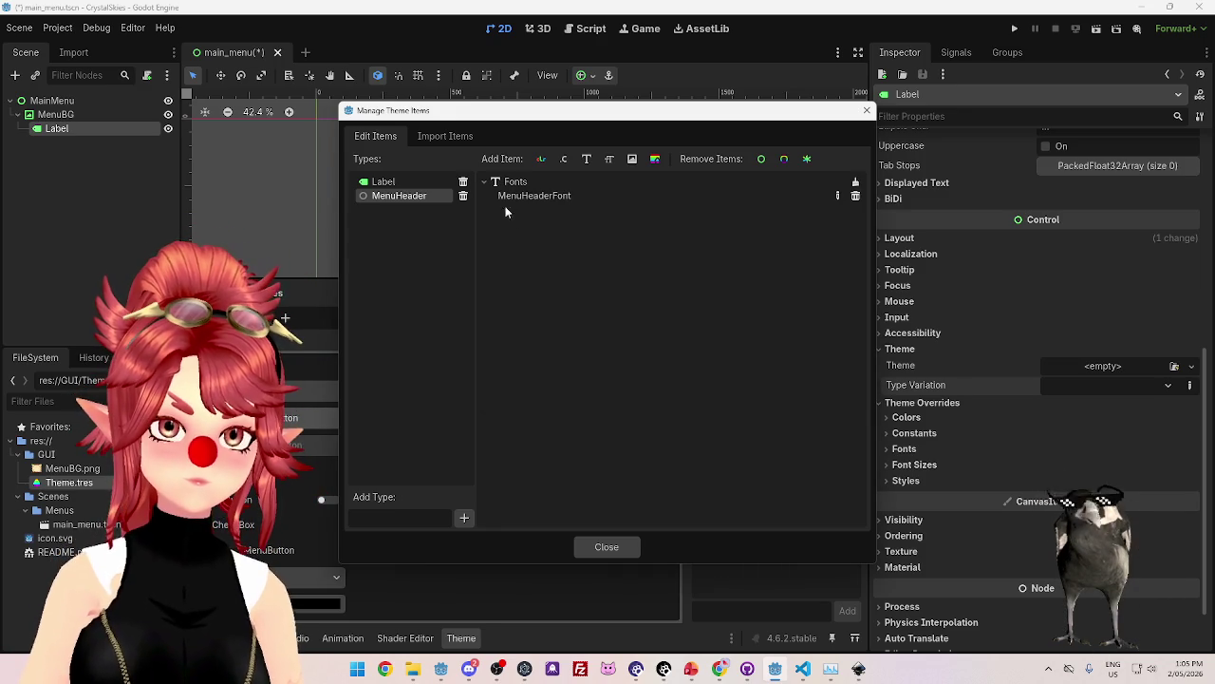
click(838, 197)
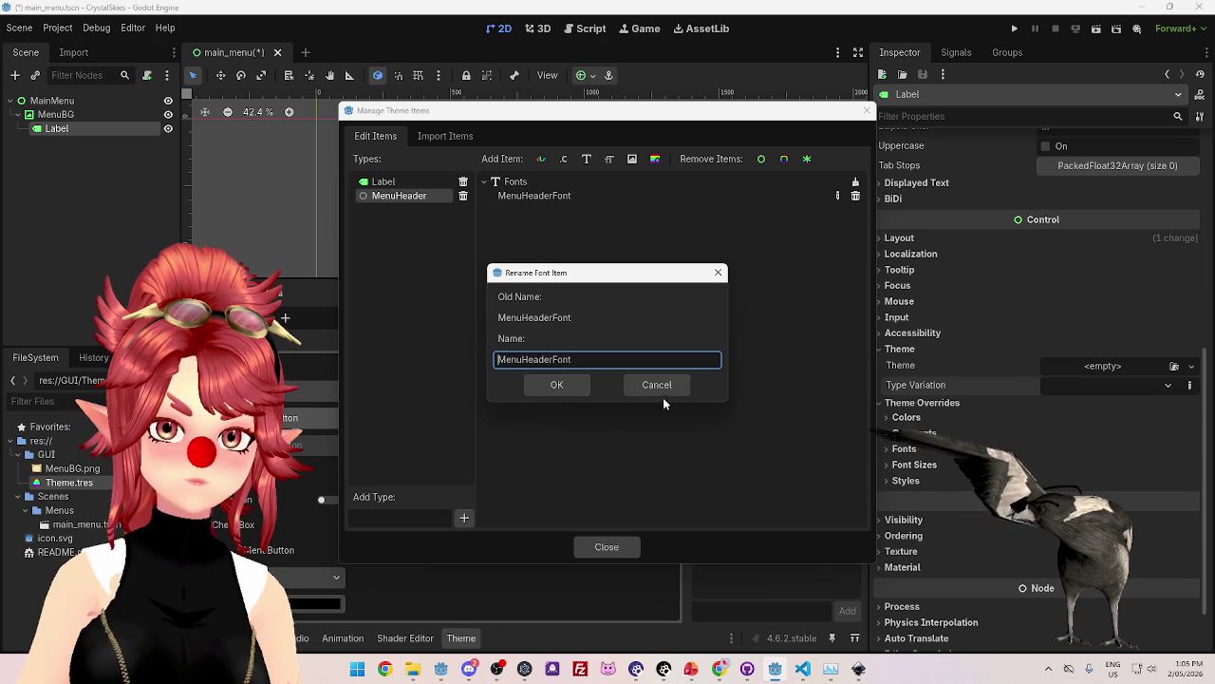
click(559, 382)
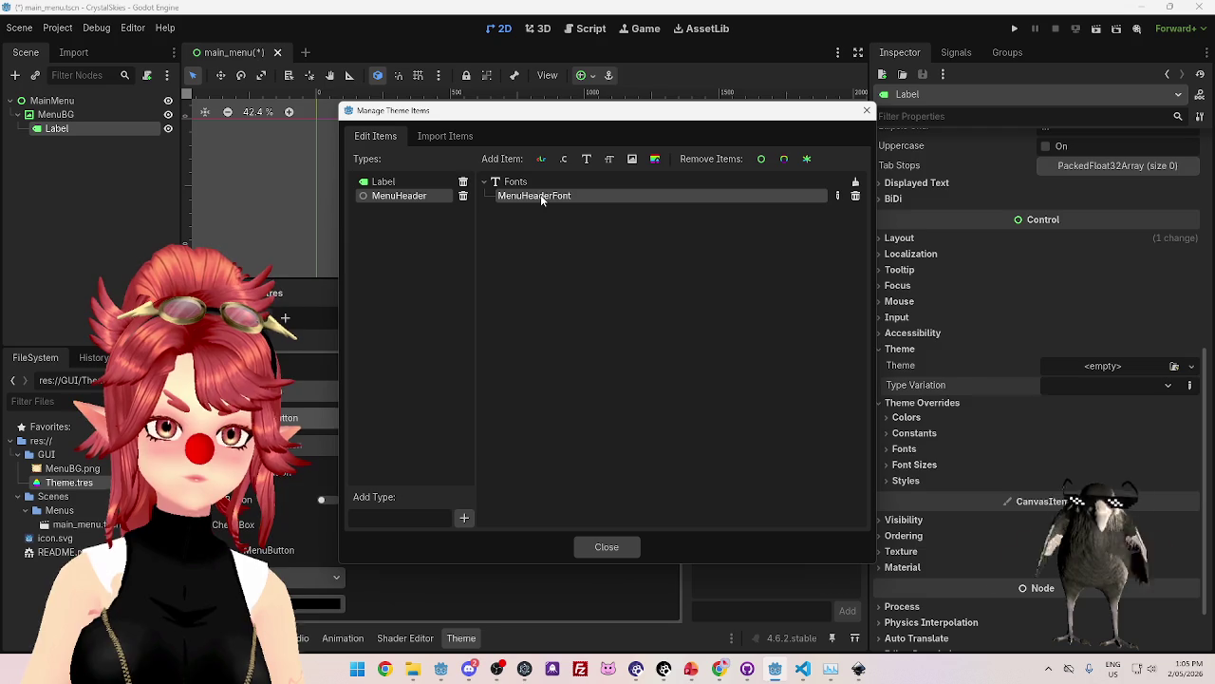
click(530, 198)
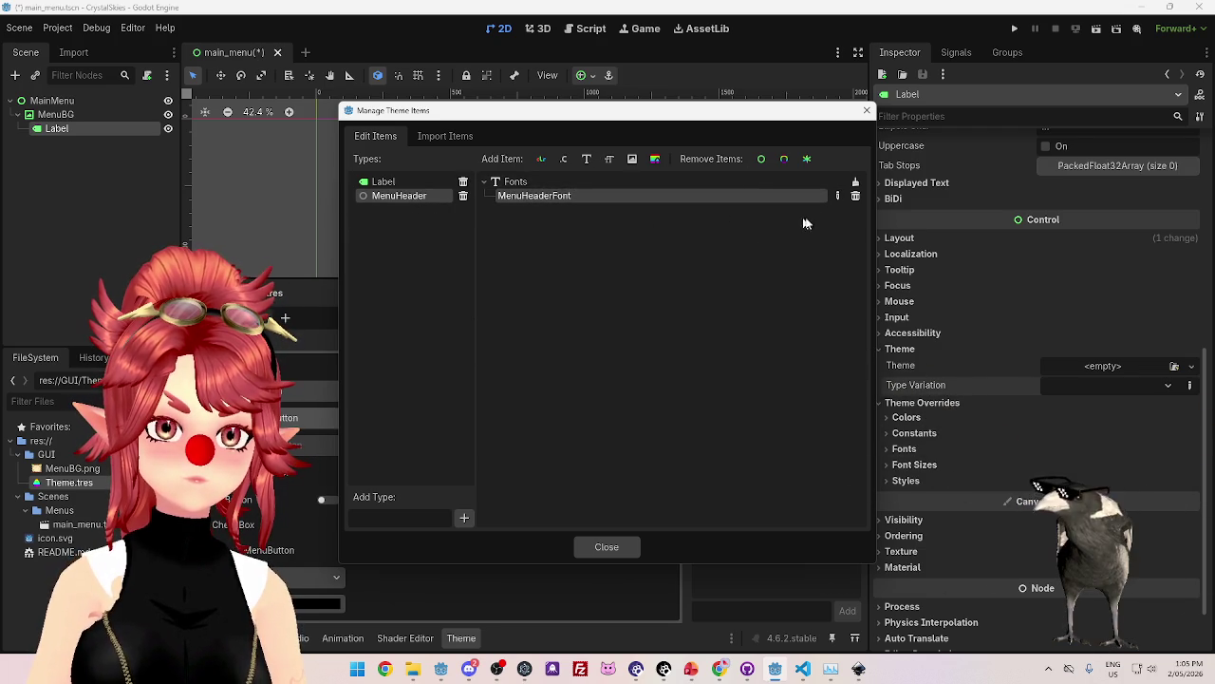
click(855, 197)
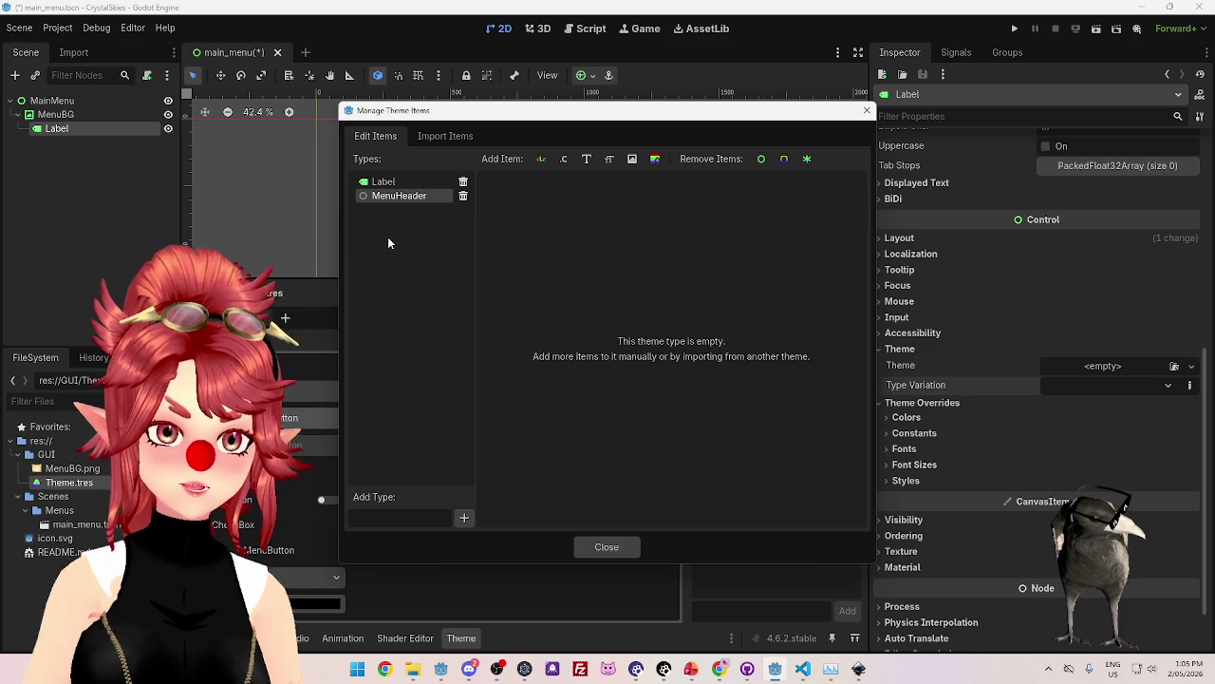
Delete the MenuHeader type and add MenuHeader and Header font size items to Label.
click(463, 195)
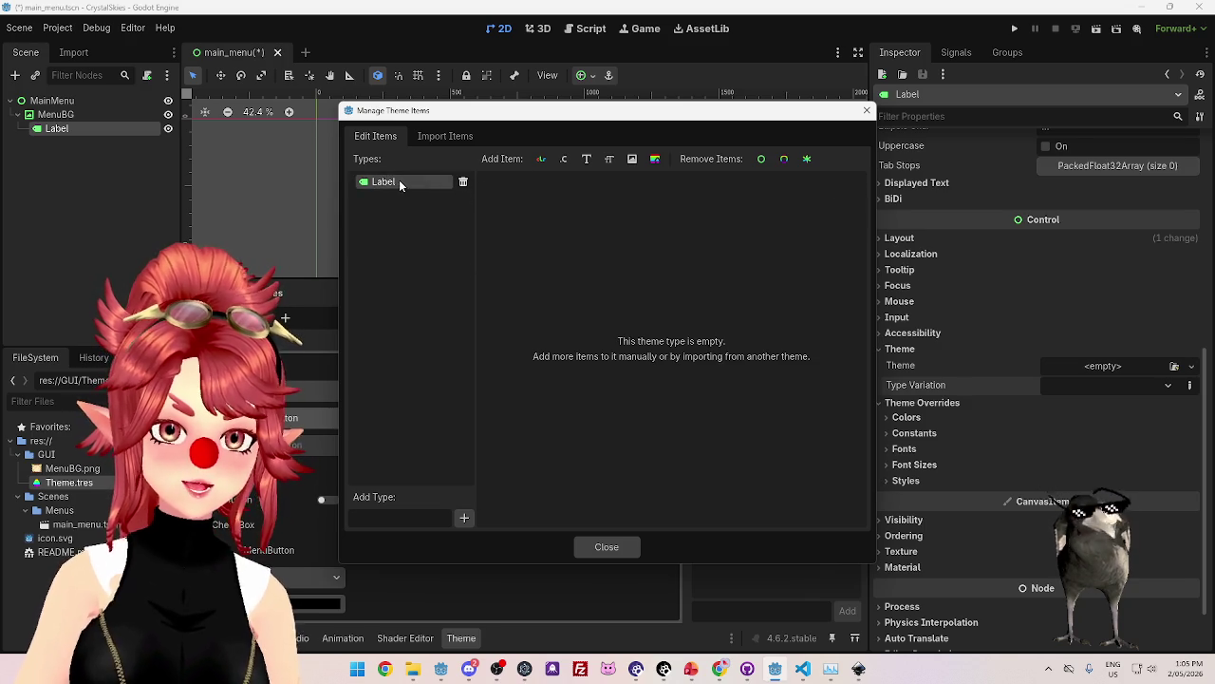
click(613, 159)
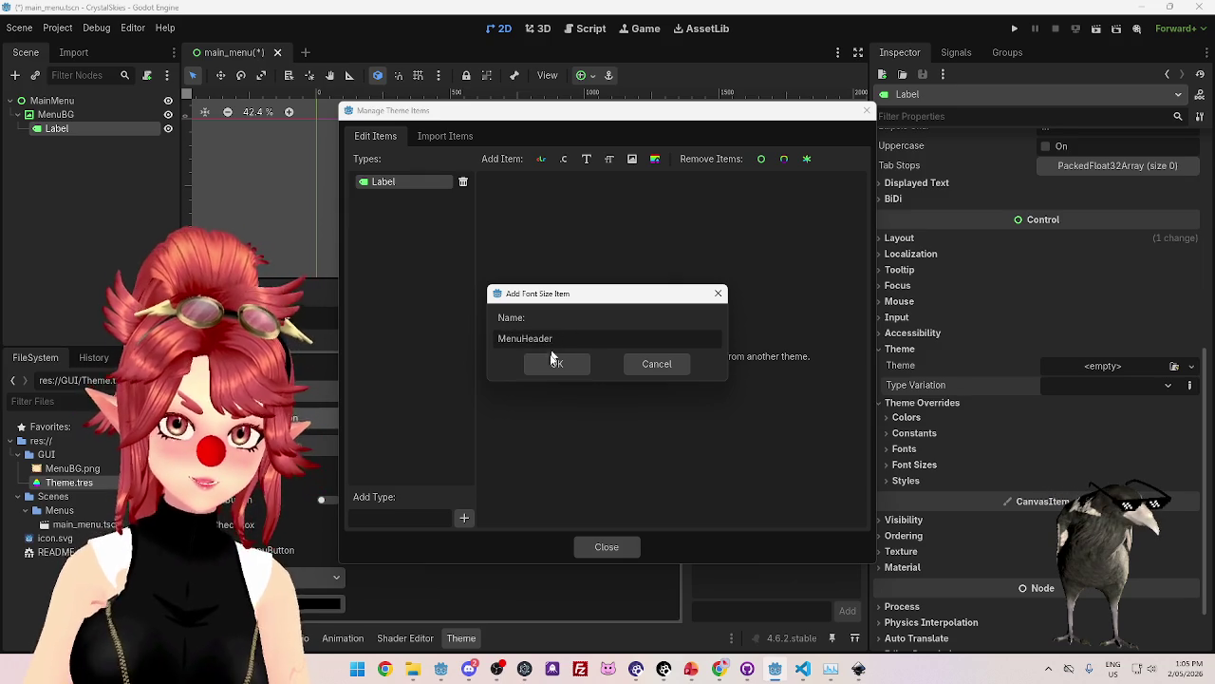
click(556, 364)
click(610, 163)
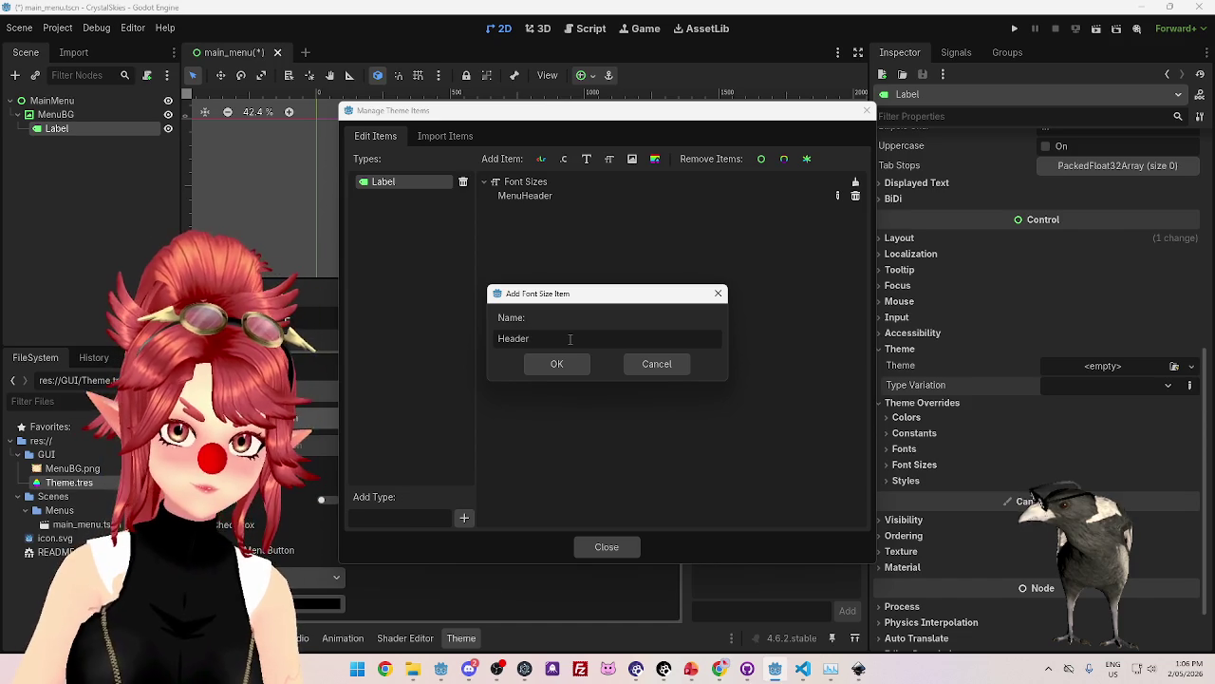
key(Return)
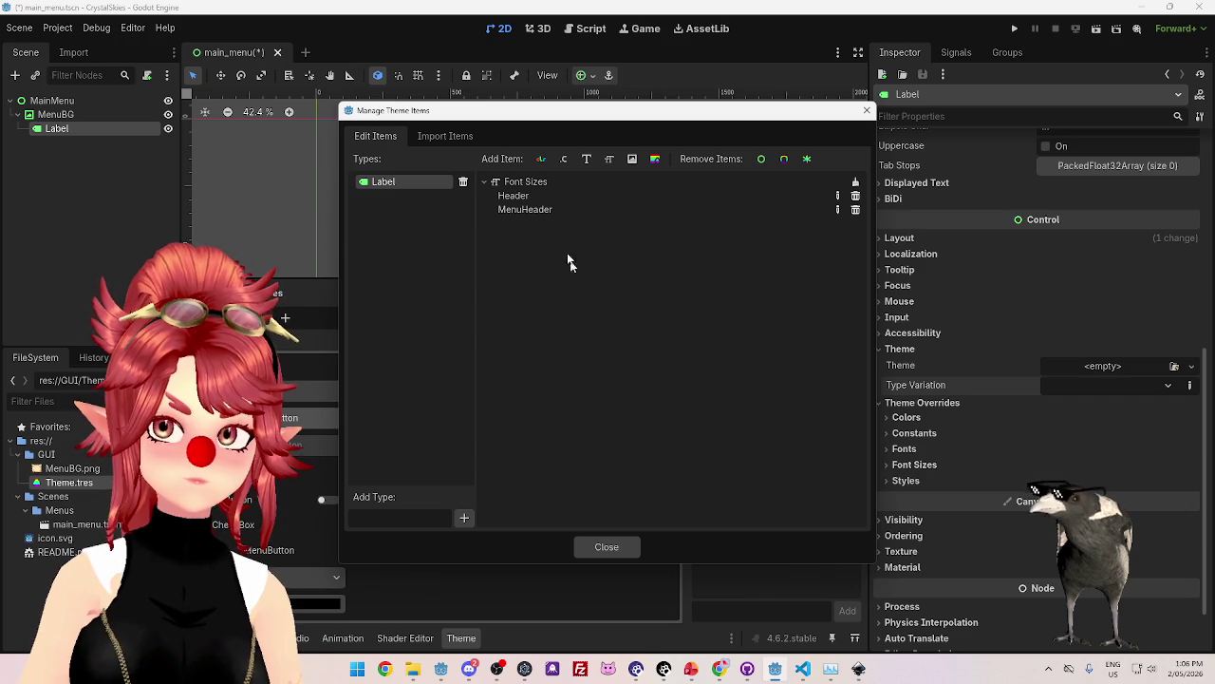
Cancel renaming the MenuHeader font size and close Manage Theme Items.
click(839, 210)
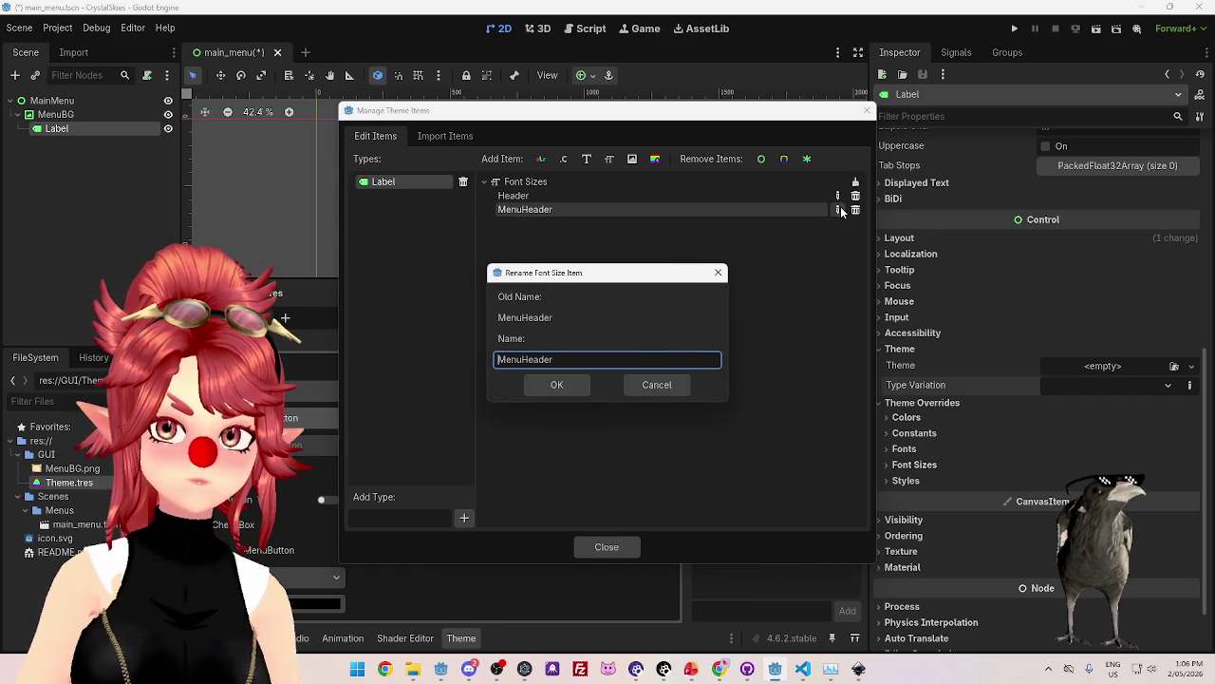
click(660, 385)
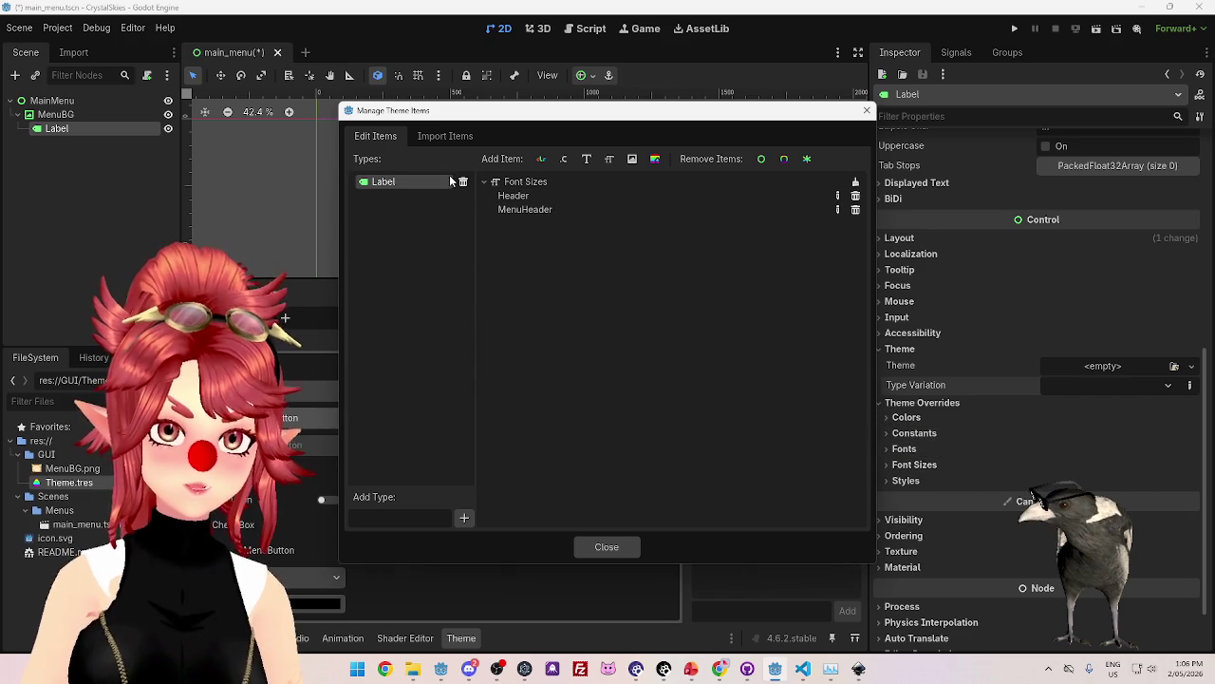
click(598, 546)
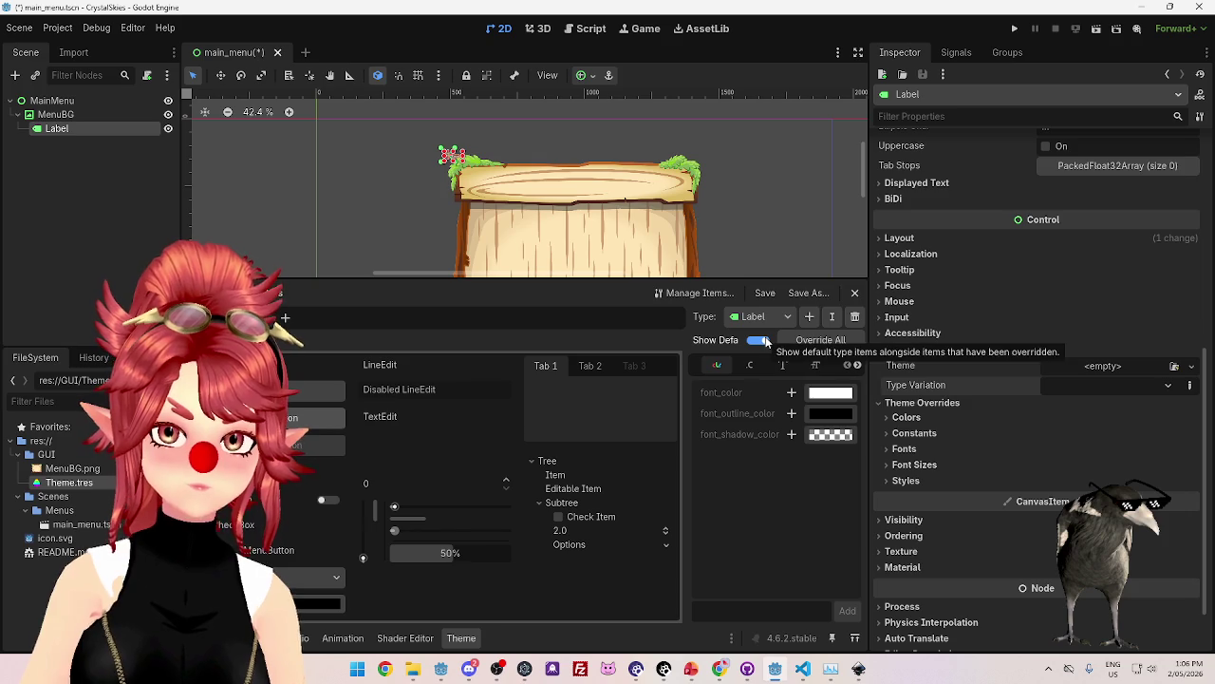
List the Label type's font sizes: Header at 16 and MenuHeader at 50.
click(817, 366)
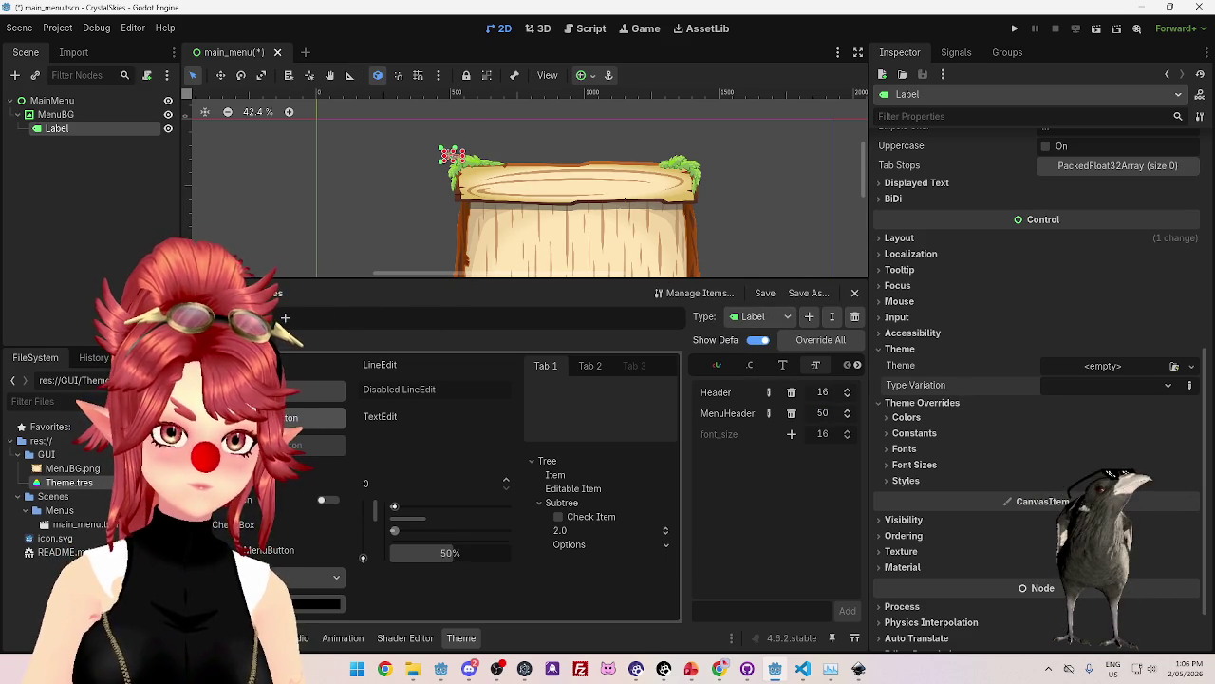
click(285, 317)
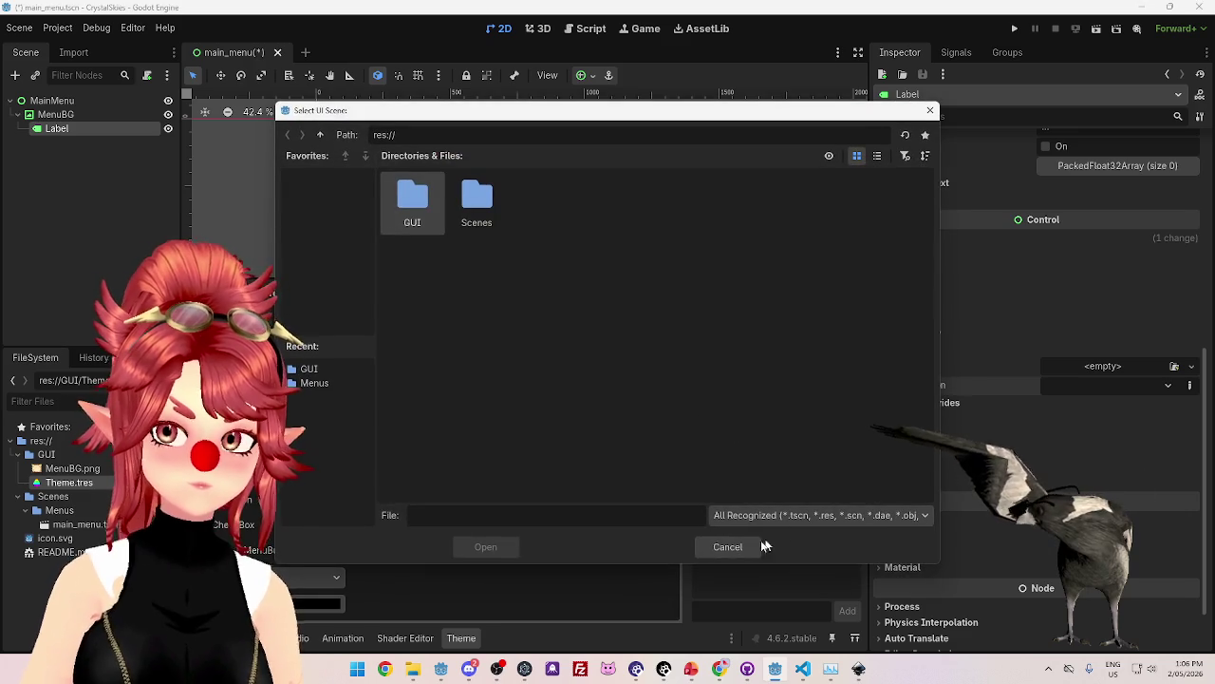
Dismiss the Select UI Scene picker and reopen the Manage Theme Items window.
click(727, 545)
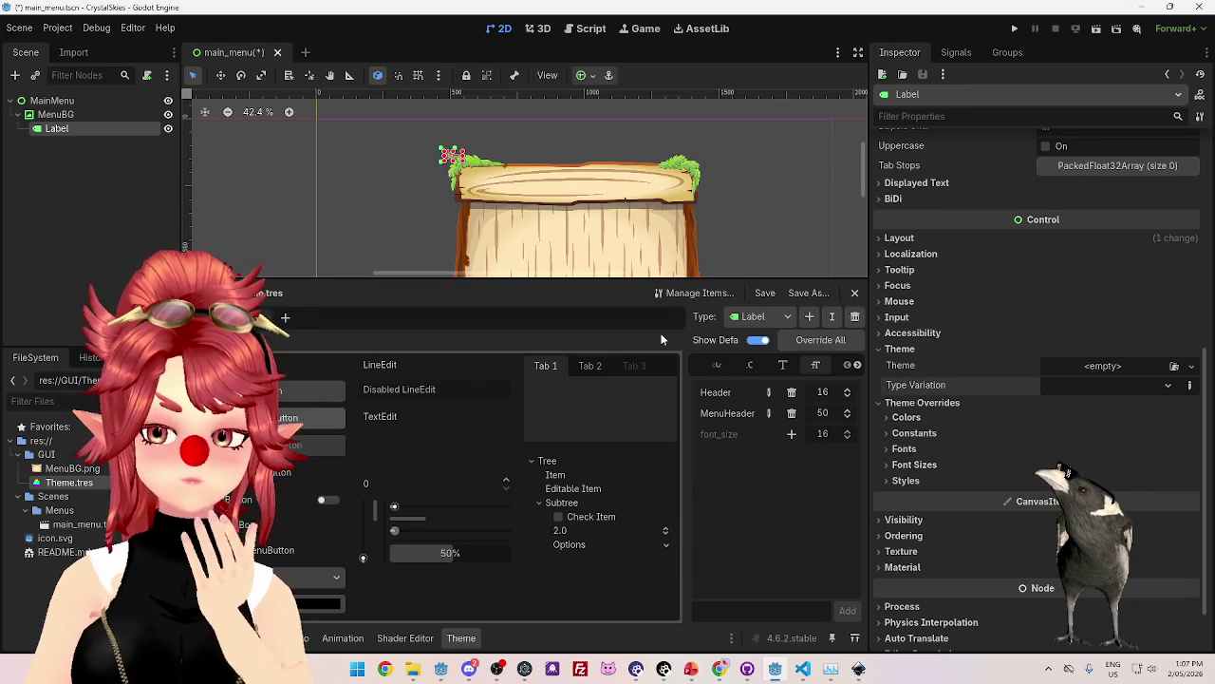
click(688, 295)
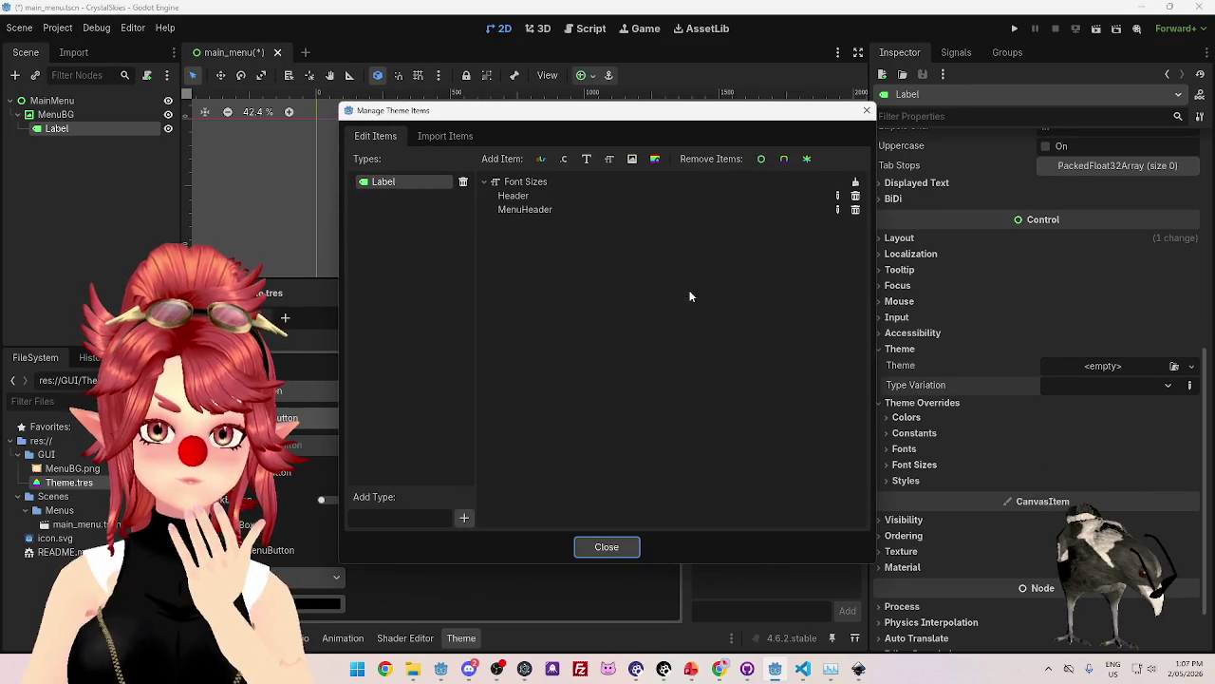
Add a new theme type named MenuHeader and select it.
click(442, 519)
text(MenuHeader)
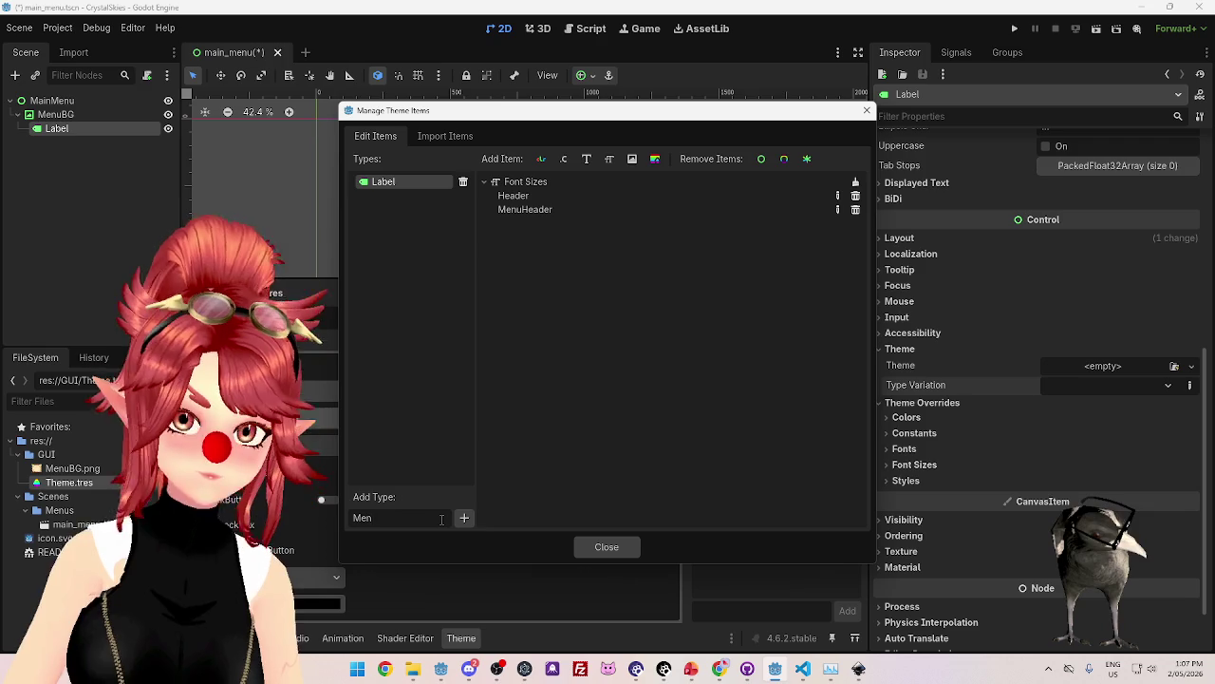
key(Return)
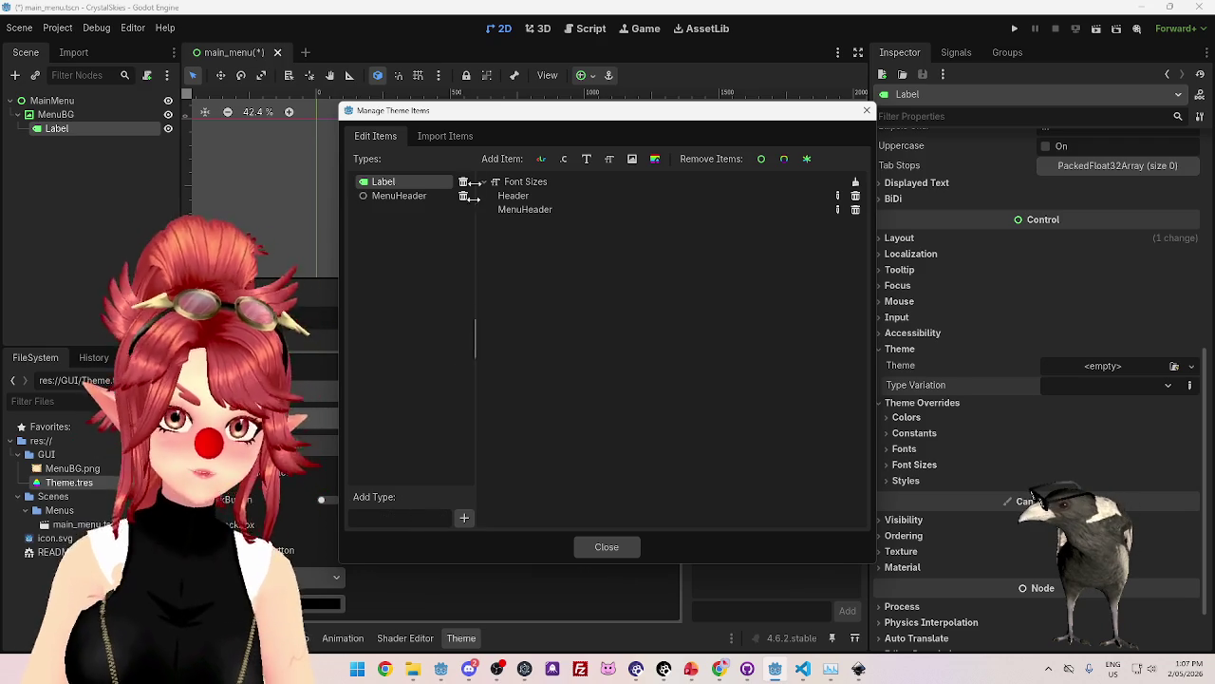
double_click(422, 196)
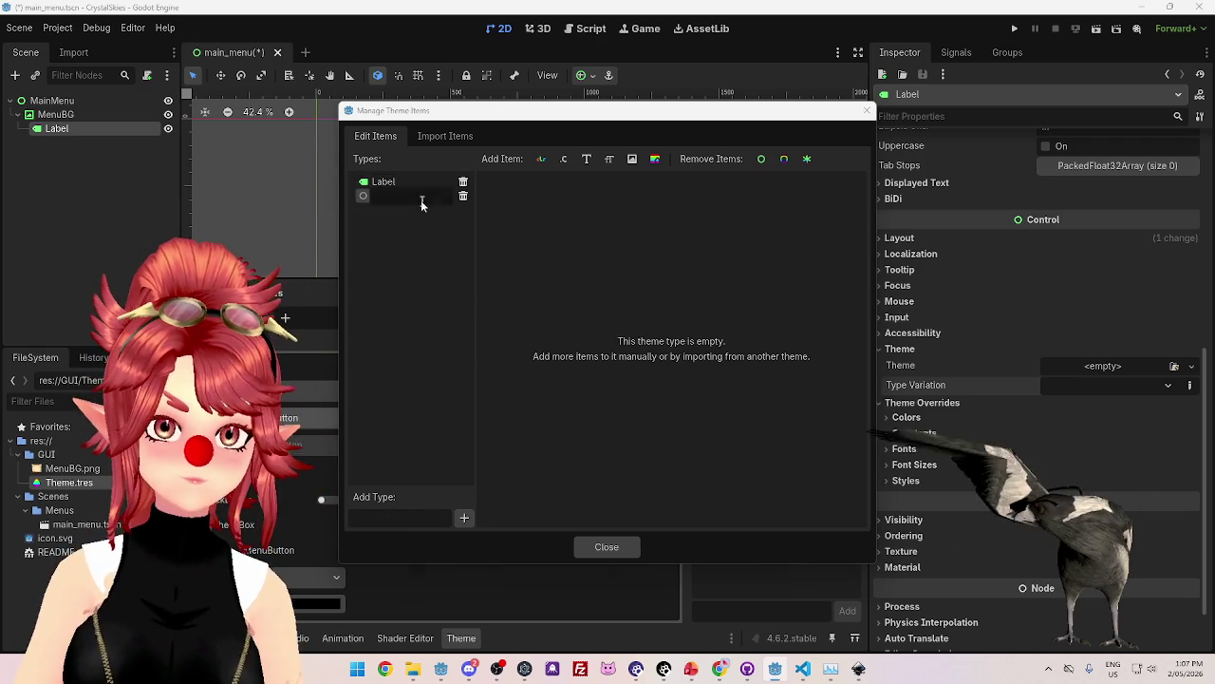
click(415, 217)
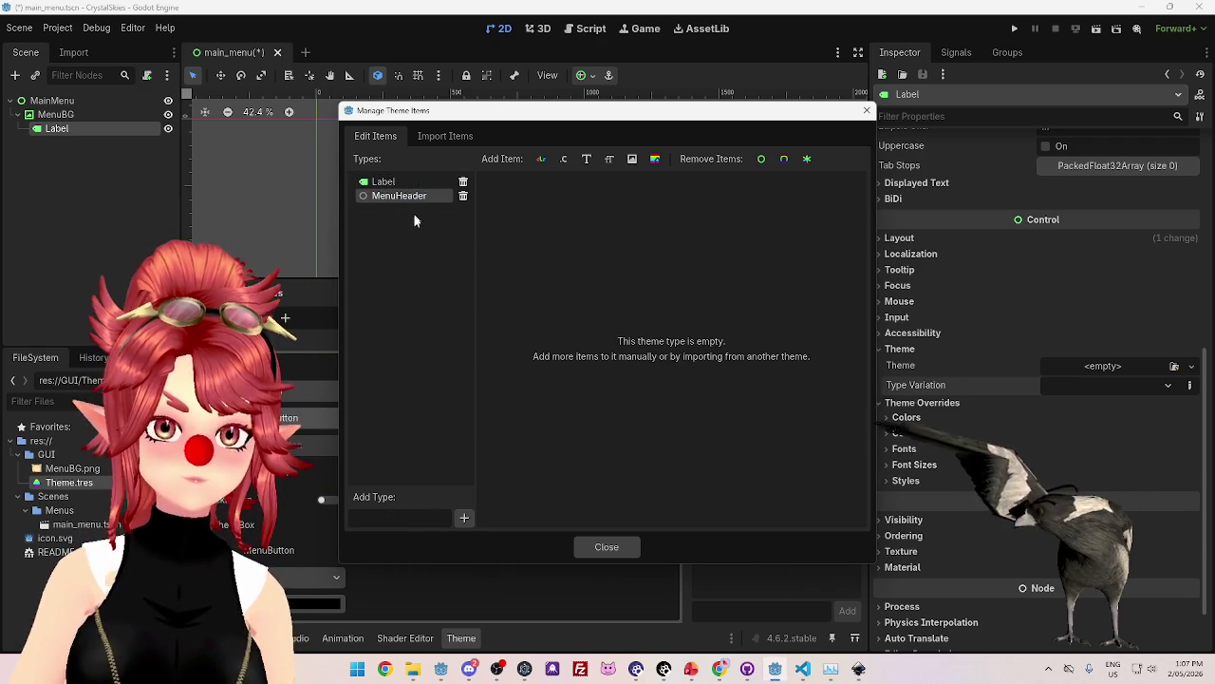
Give the MenuHeader type a font size item named MenuHeader, then close the manager.
click(609, 161)
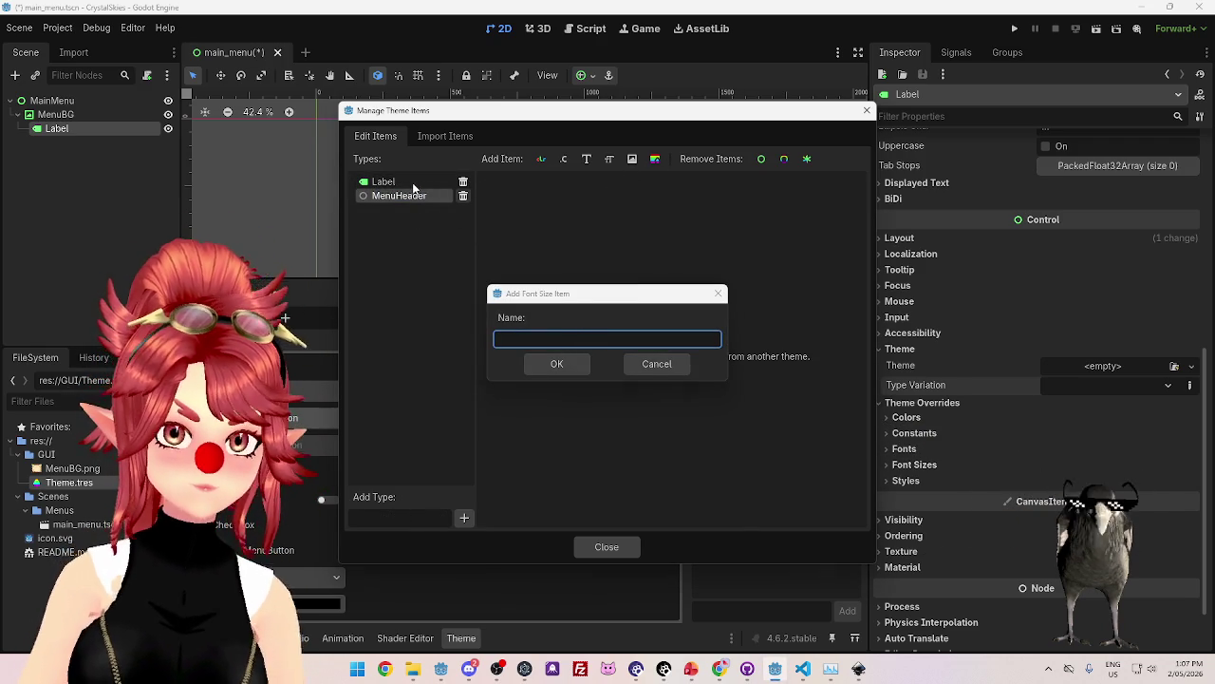
click(657, 366)
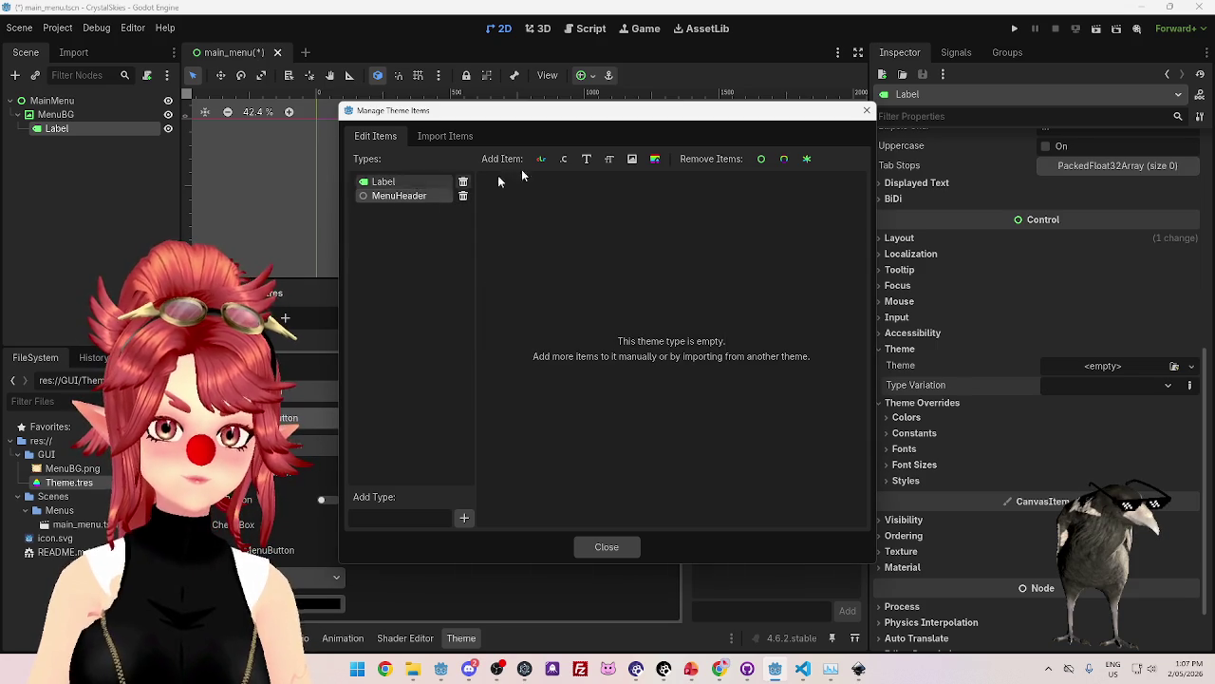
click(609, 160)
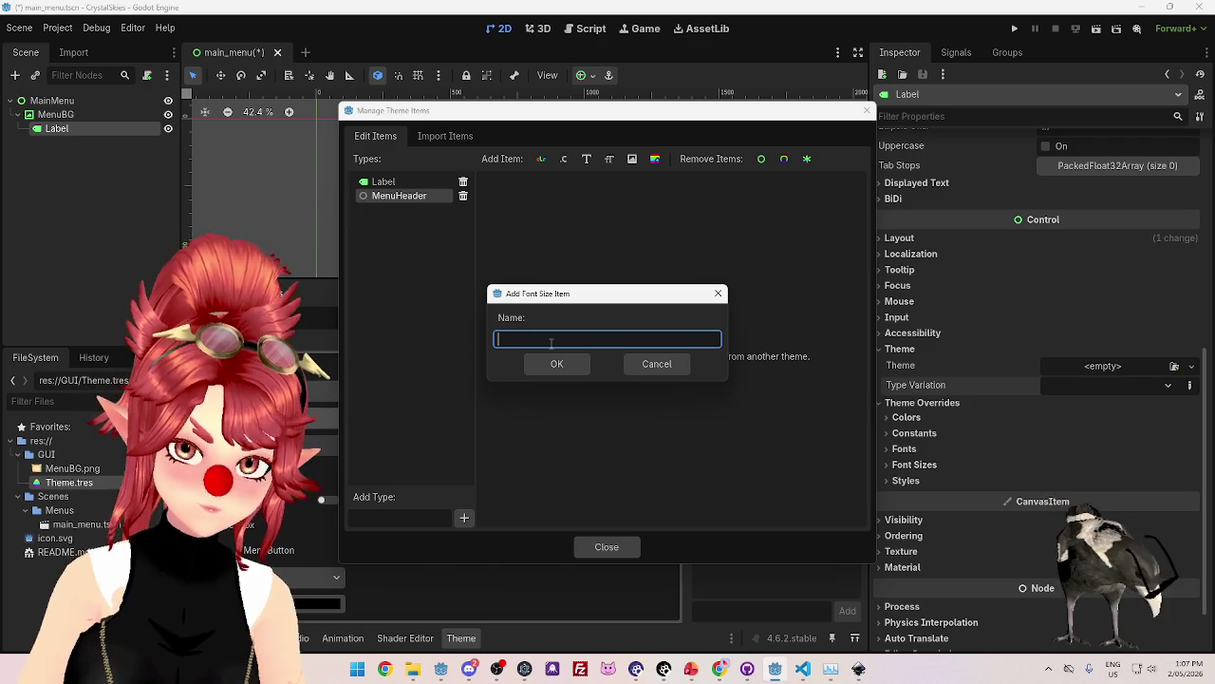
text(Menu)
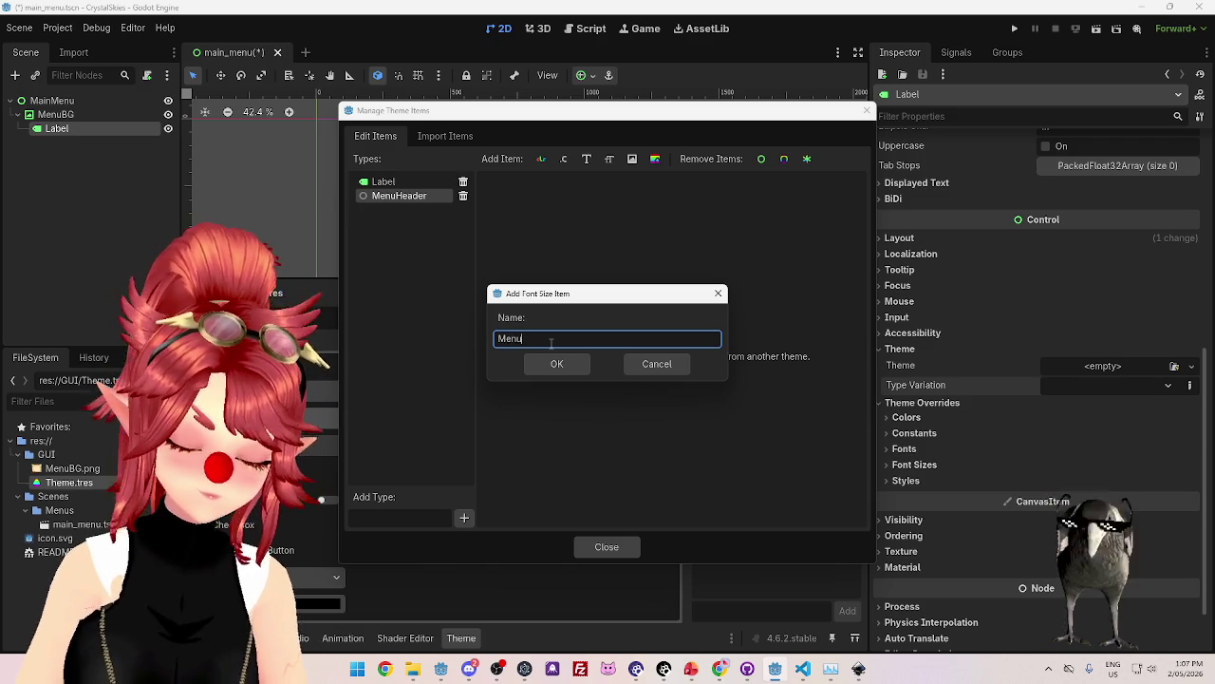
text(Header)
key(Return)
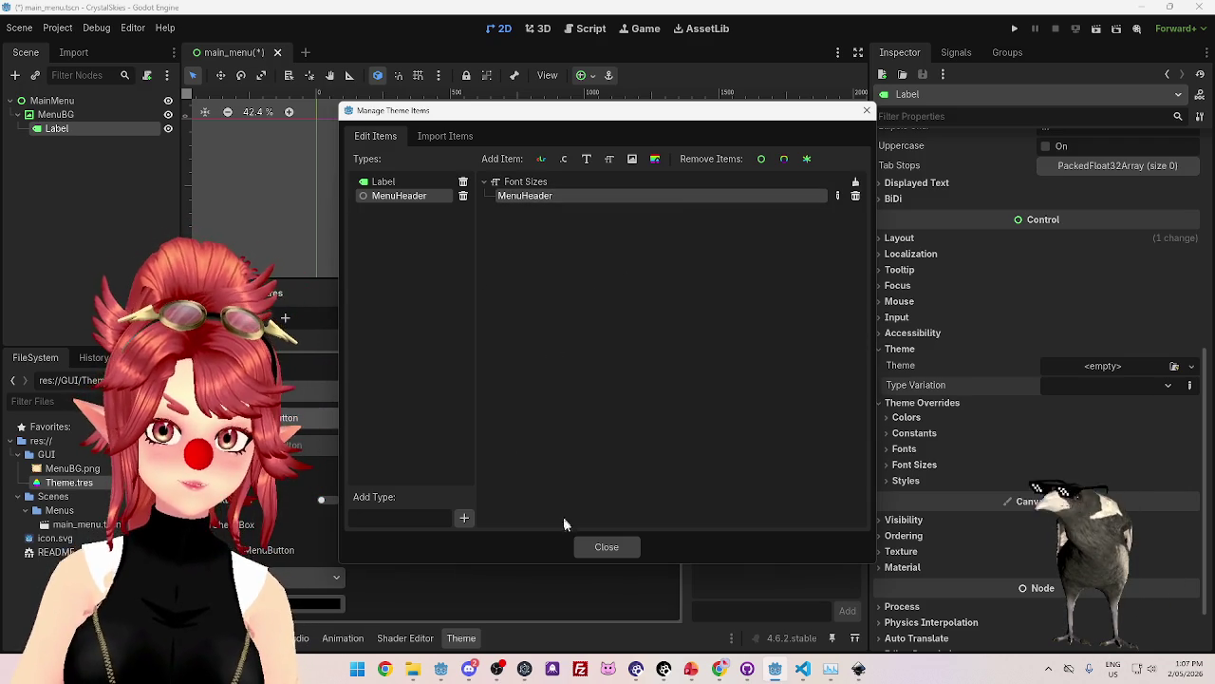
click(606, 547)
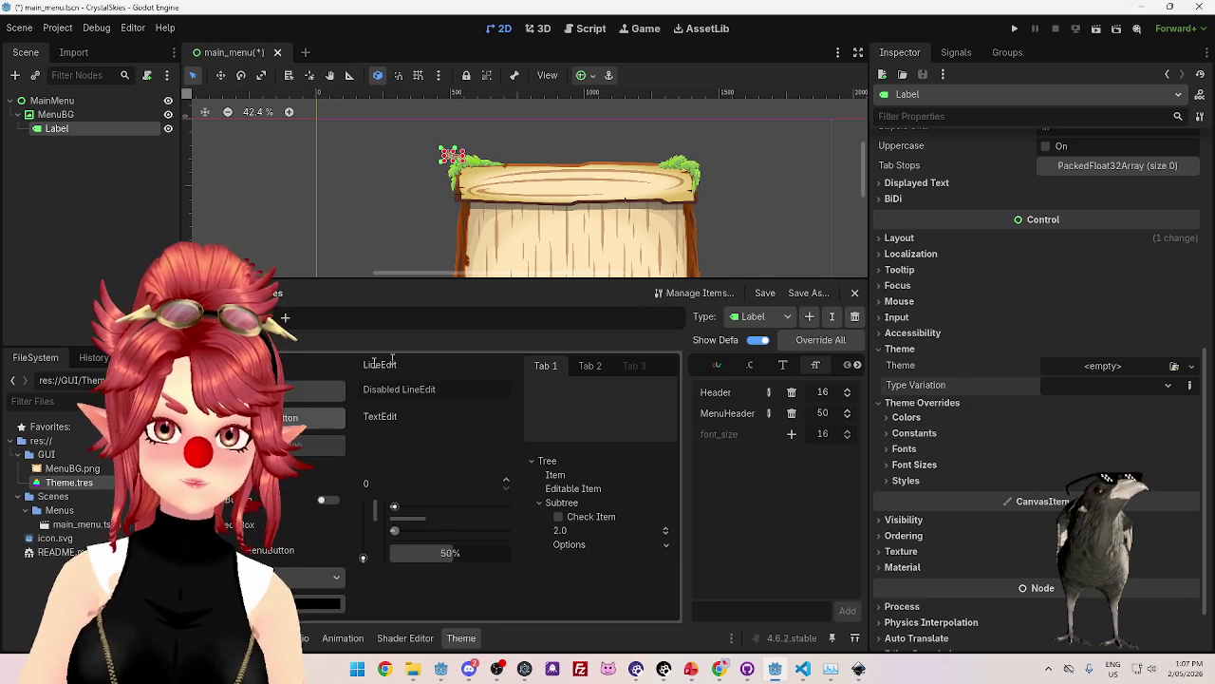
Choose MenuHeader in the theme editor's Type list and enter 50 as its MenuHeader font size.
click(760, 316)
click(768, 356)
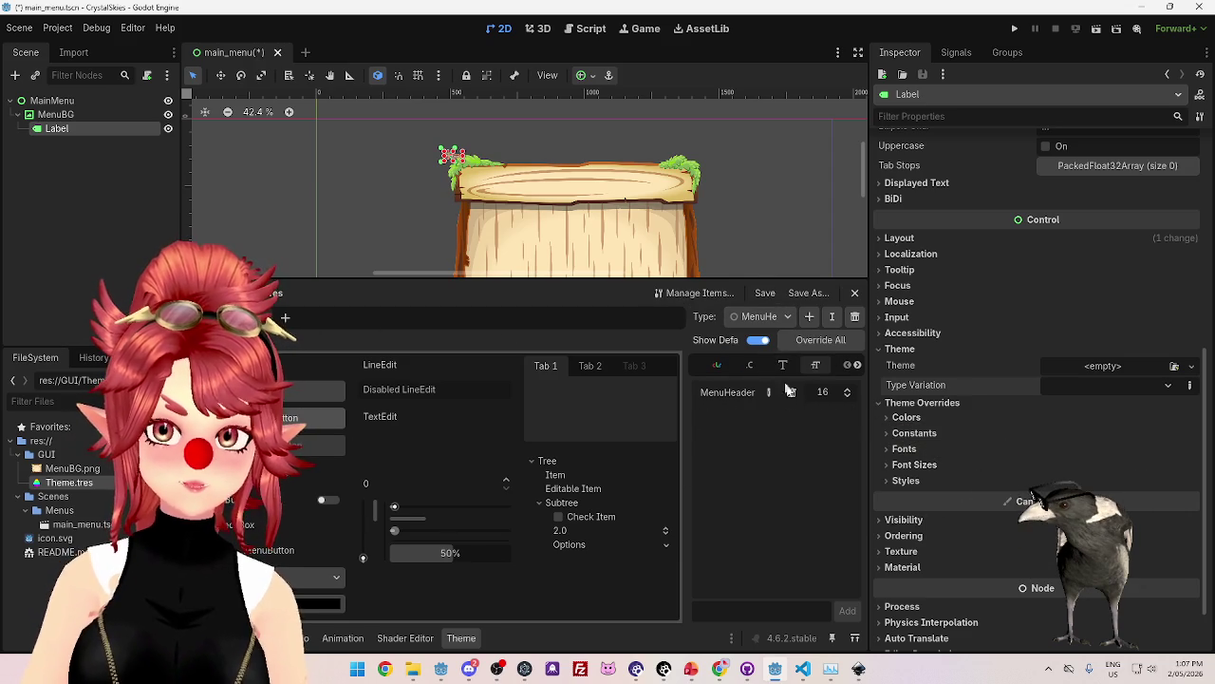
text(50)
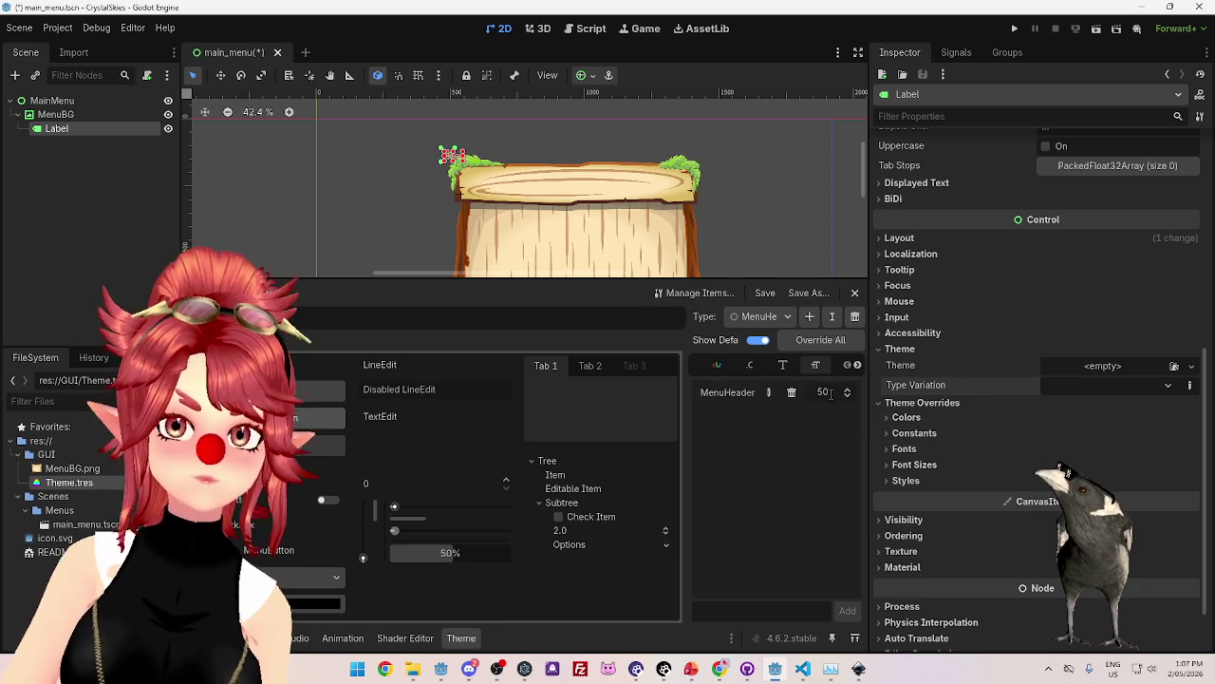
click(758, 319)
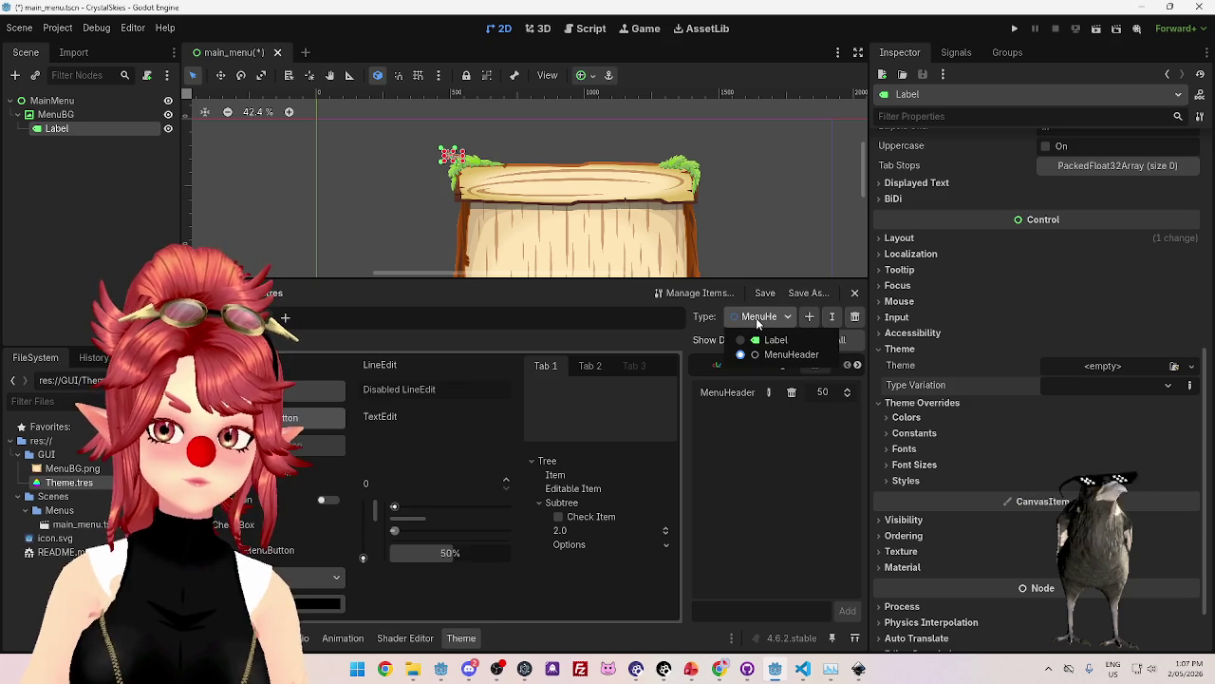
click(758, 323)
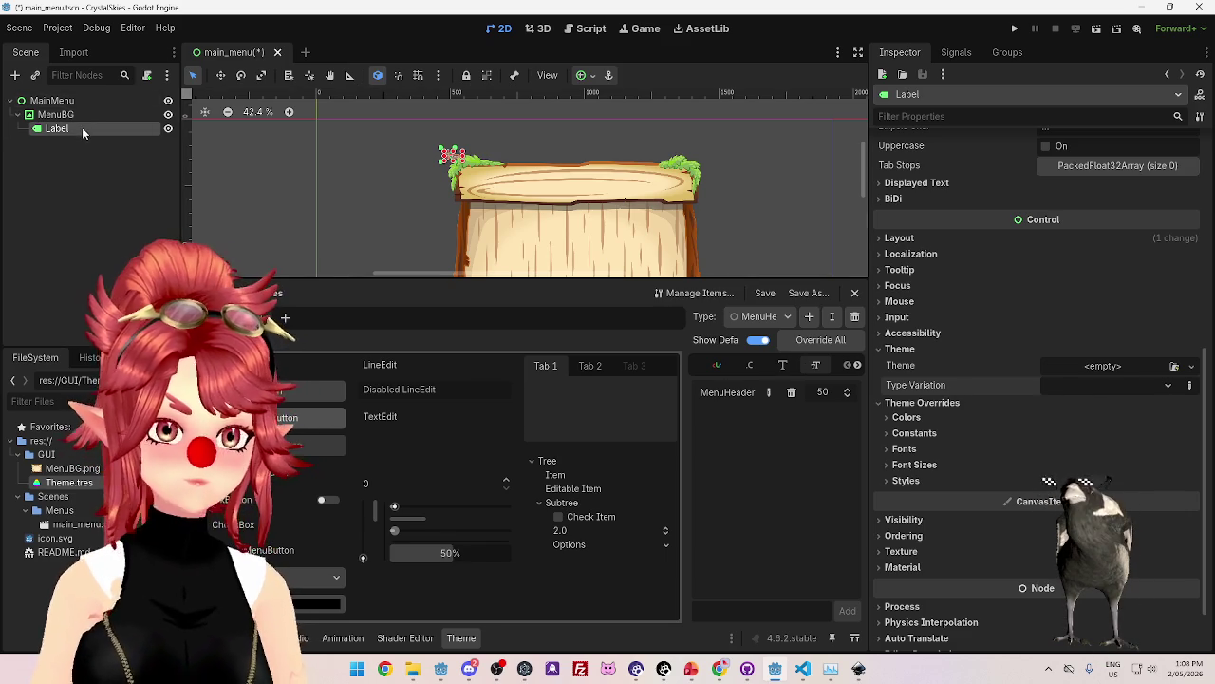
Try giving the Label a new theme, then cancel saving it under a new name.
click(1106, 366)
click(1144, 399)
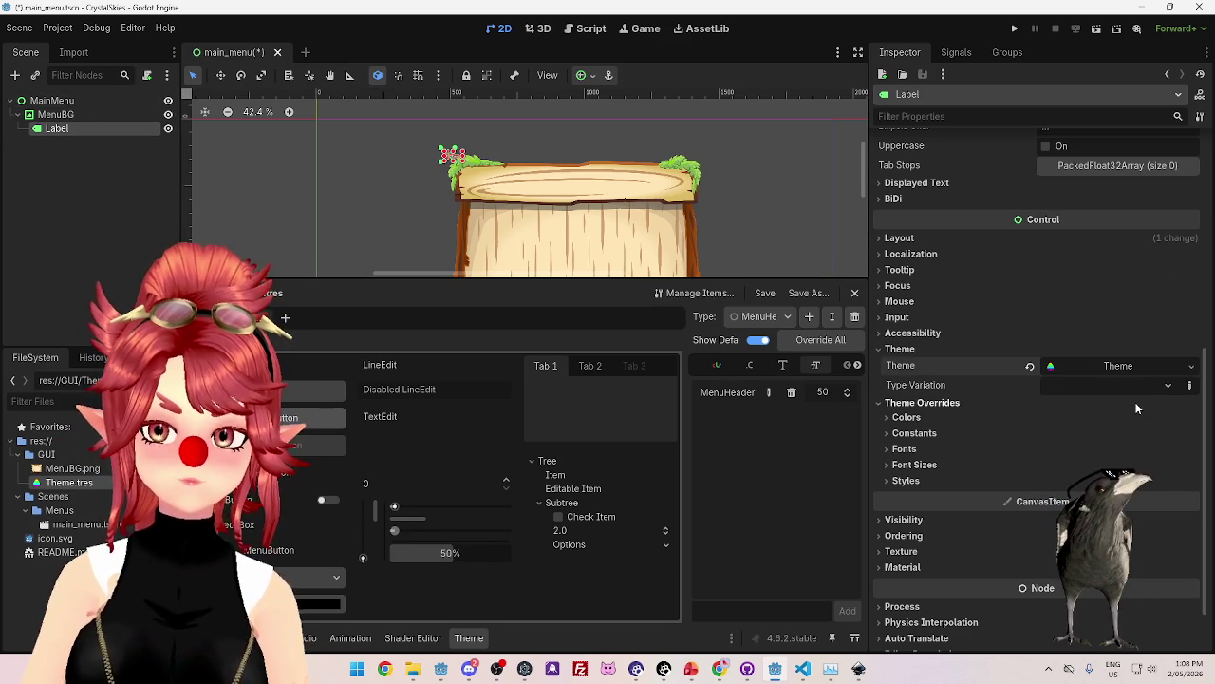
click(1124, 385)
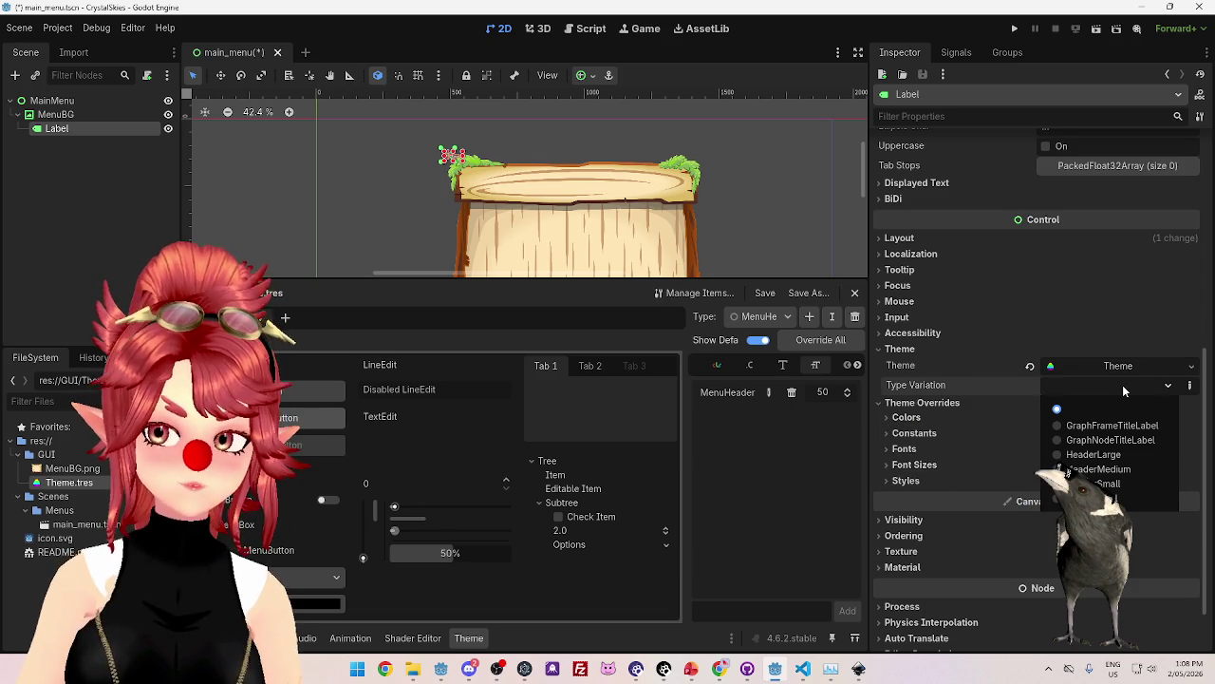
click(1123, 385)
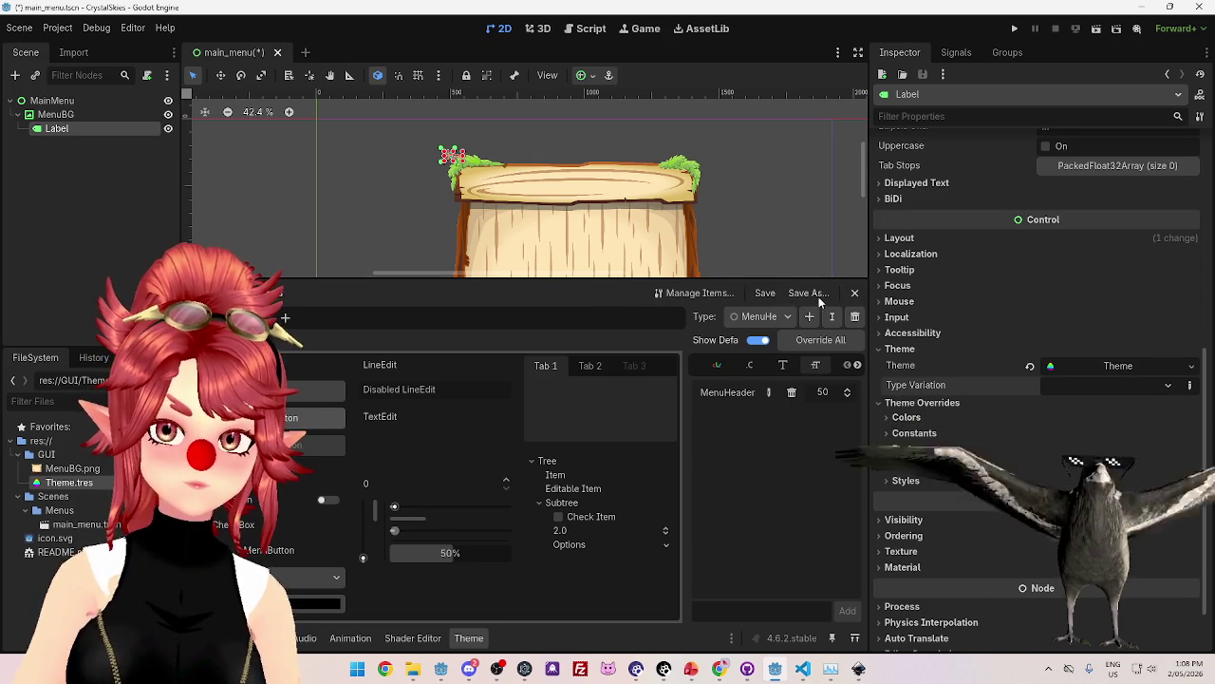
click(812, 294)
click(727, 544)
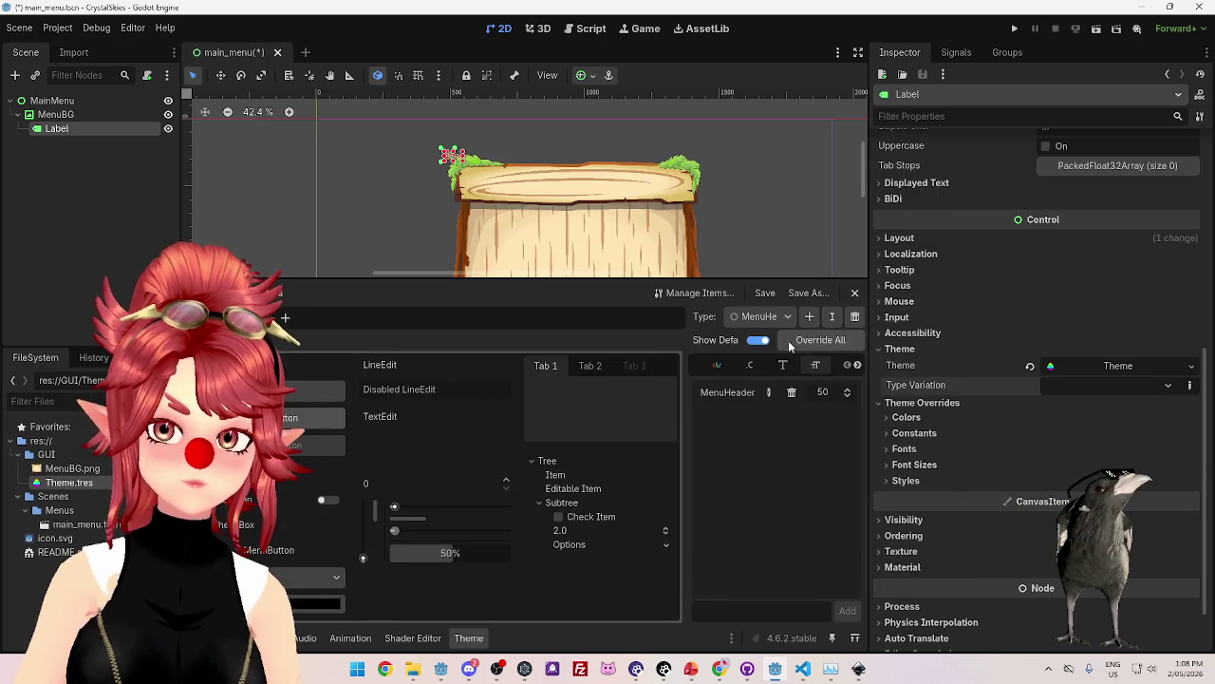
Pick HeaderLarge as the Label's type variation, clear it again, and revert the theme to empty.
click(1111, 385)
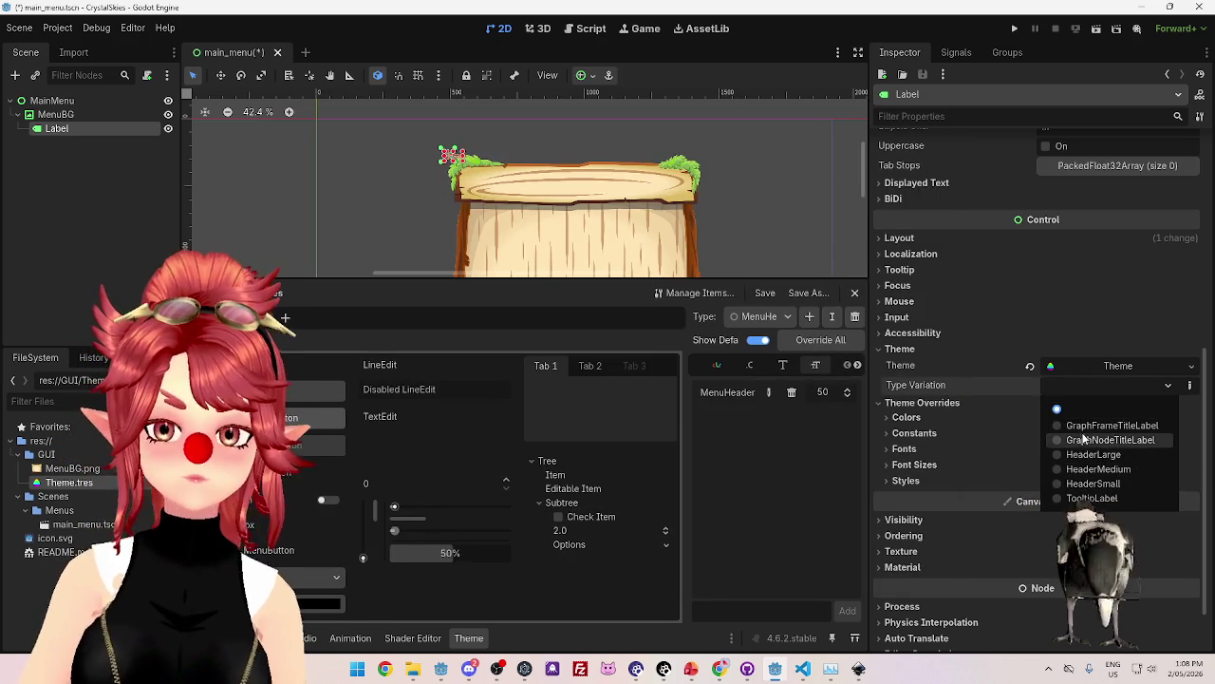
click(1059, 456)
click(1068, 385)
click(1063, 406)
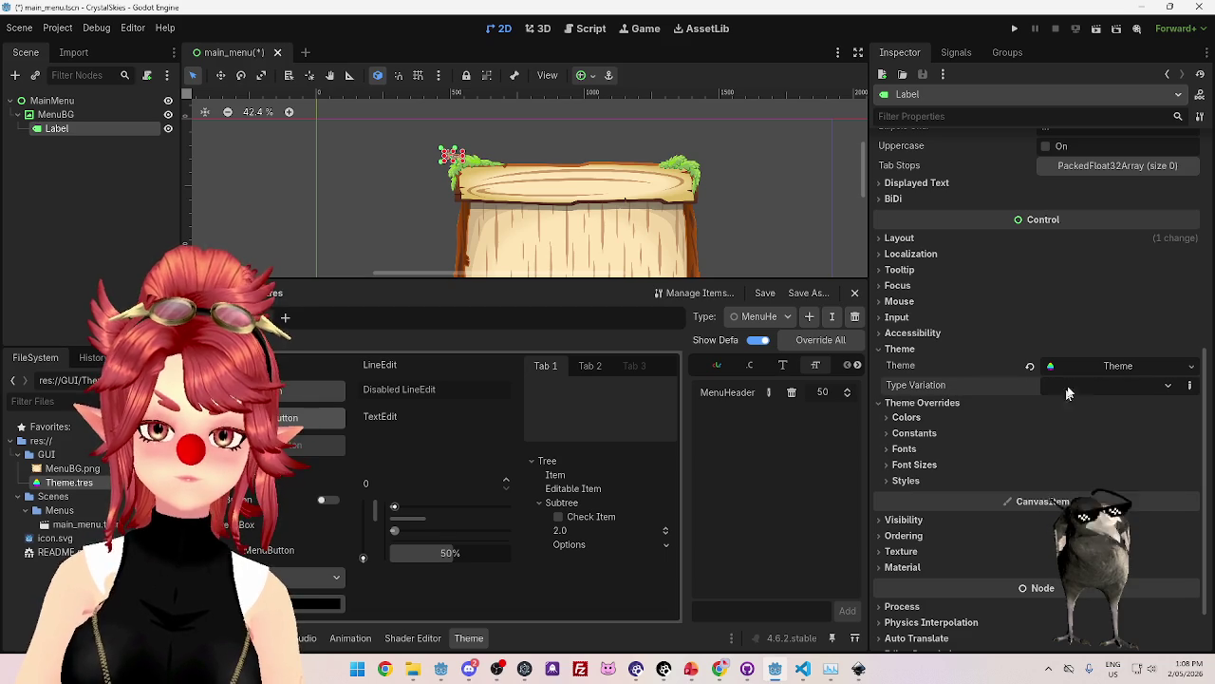
click(1066, 385)
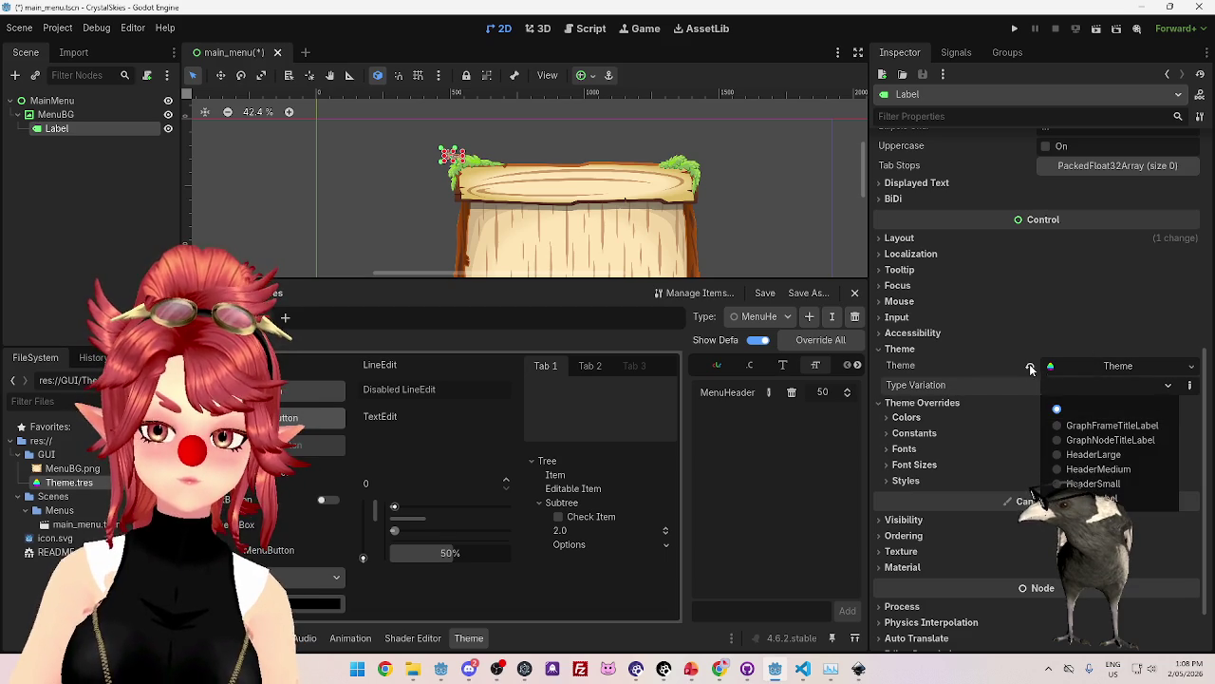
click(1030, 366)
click(1031, 369)
click(1081, 366)
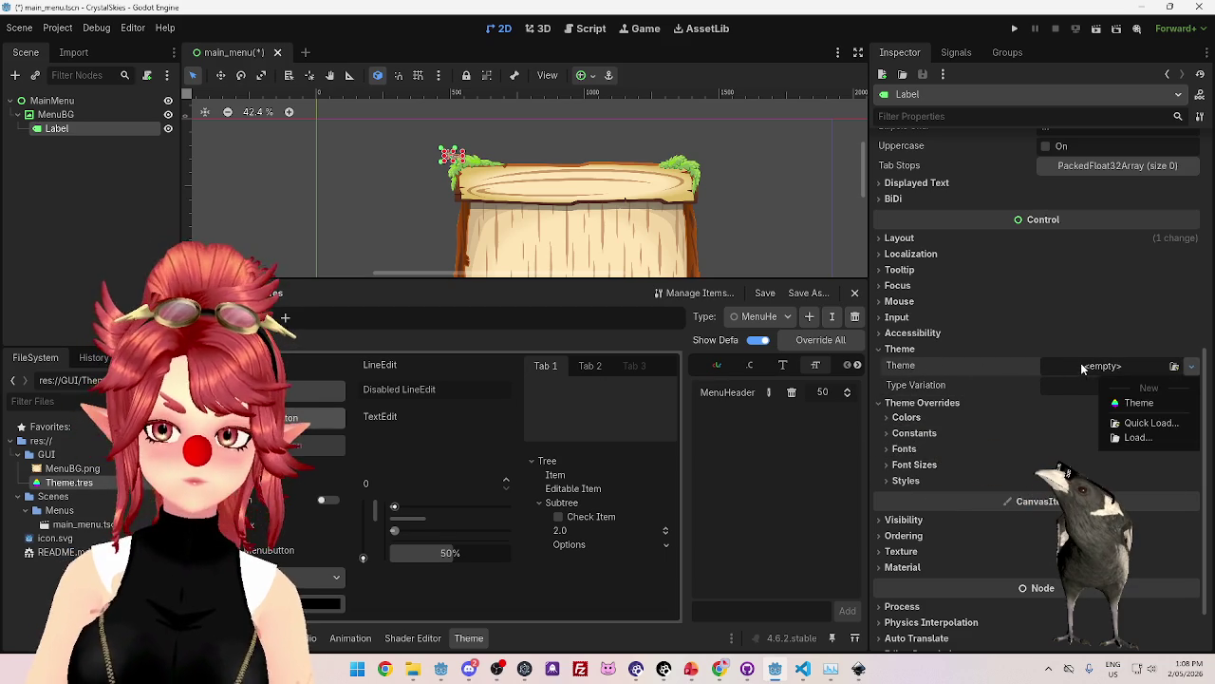
click(1091, 375)
Drag Theme.tres onto the Label's Theme property and check its type variations for MenuHeader.
mouse_move(69, 482)
mouse_down()
mouse_move(1035, 366)
mouse_move(1083, 370)
mouse_up()
click(1105, 385)
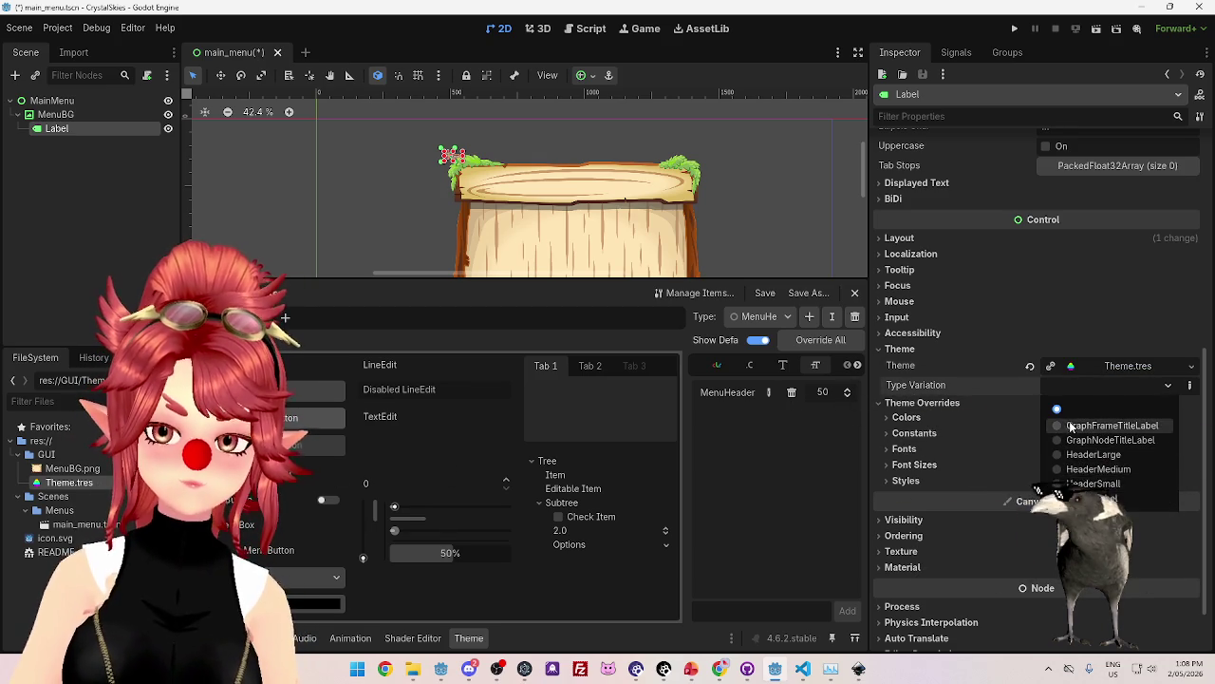
click(731, 314)
click(755, 316)
click(774, 345)
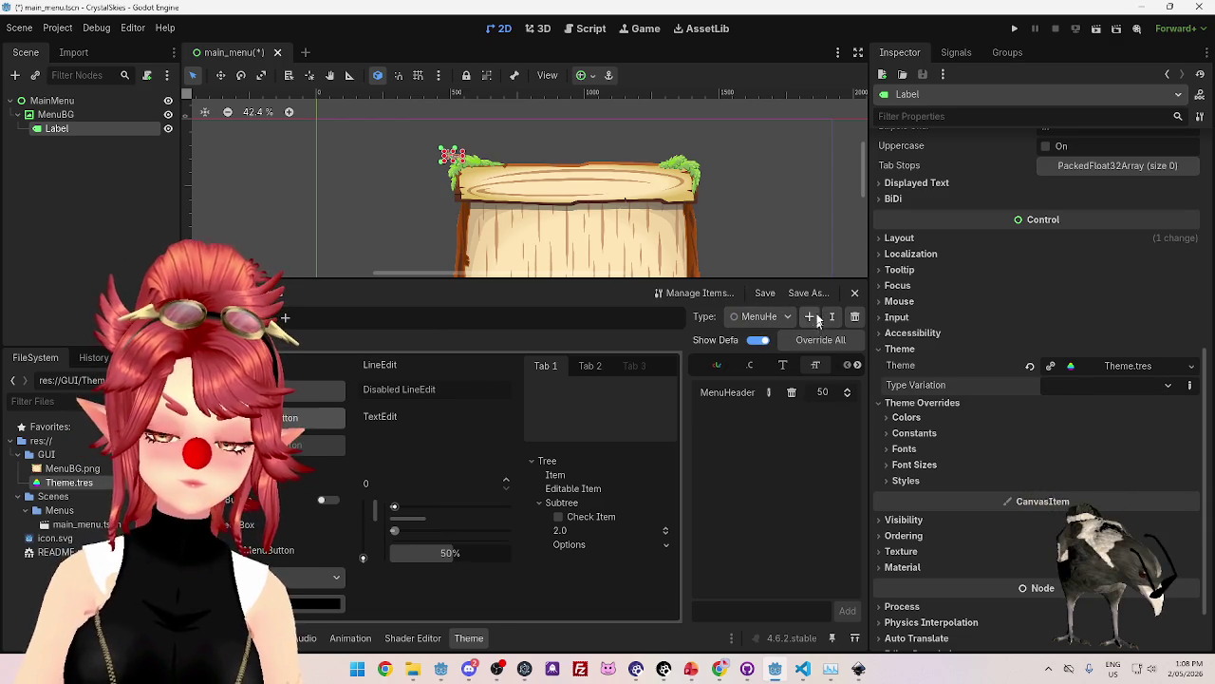
click(774, 317)
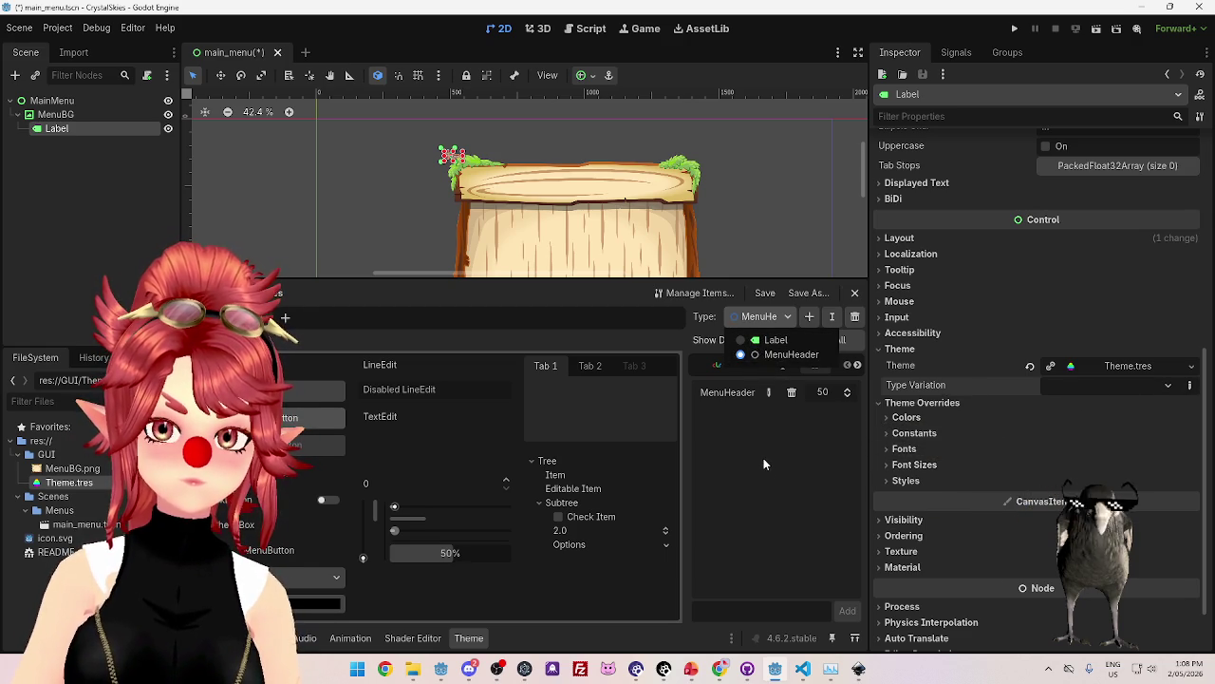
click(768, 341)
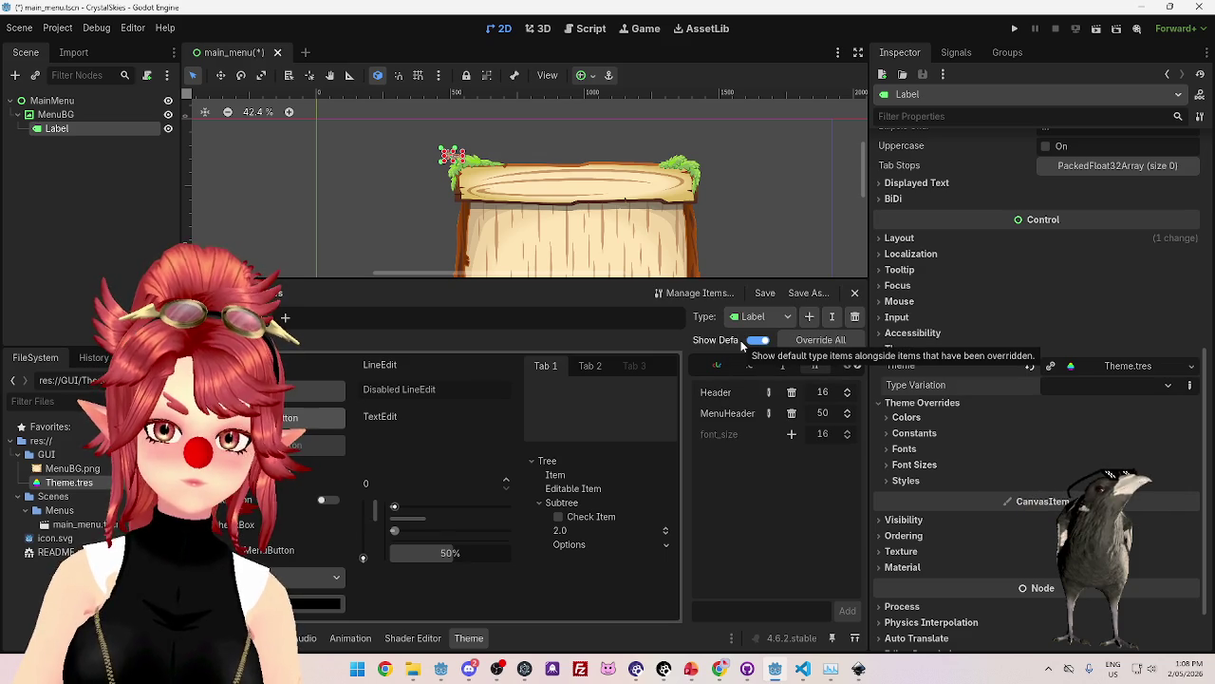
click(753, 316)
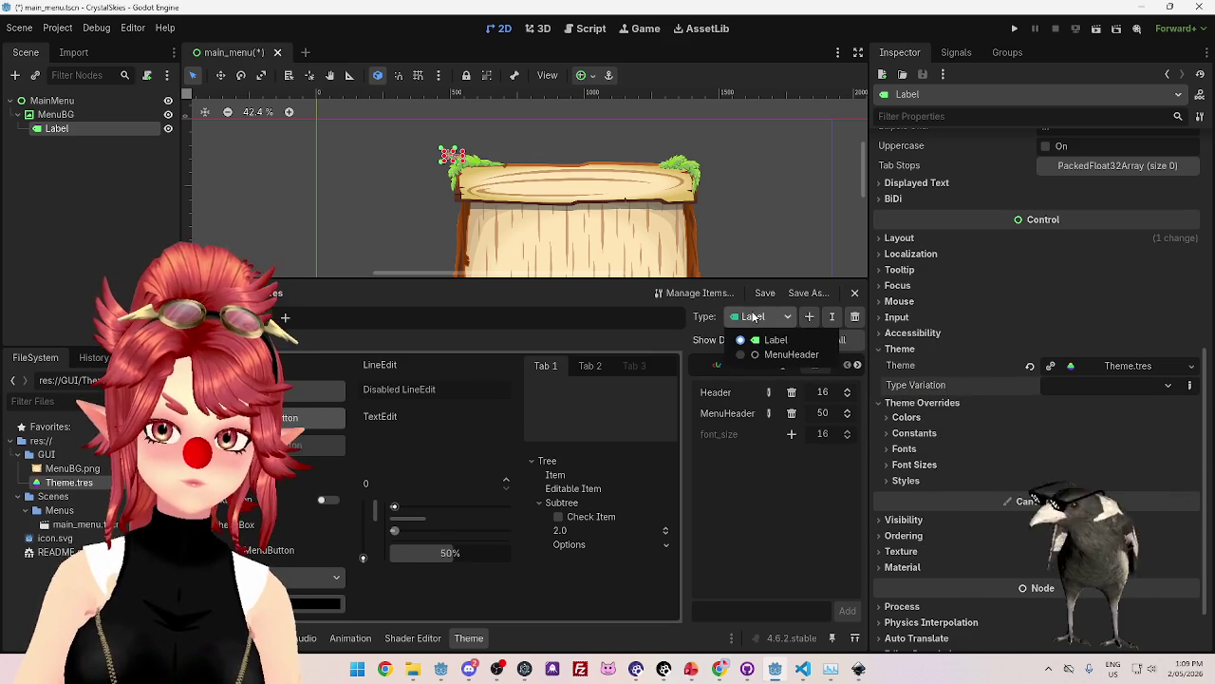
click(737, 355)
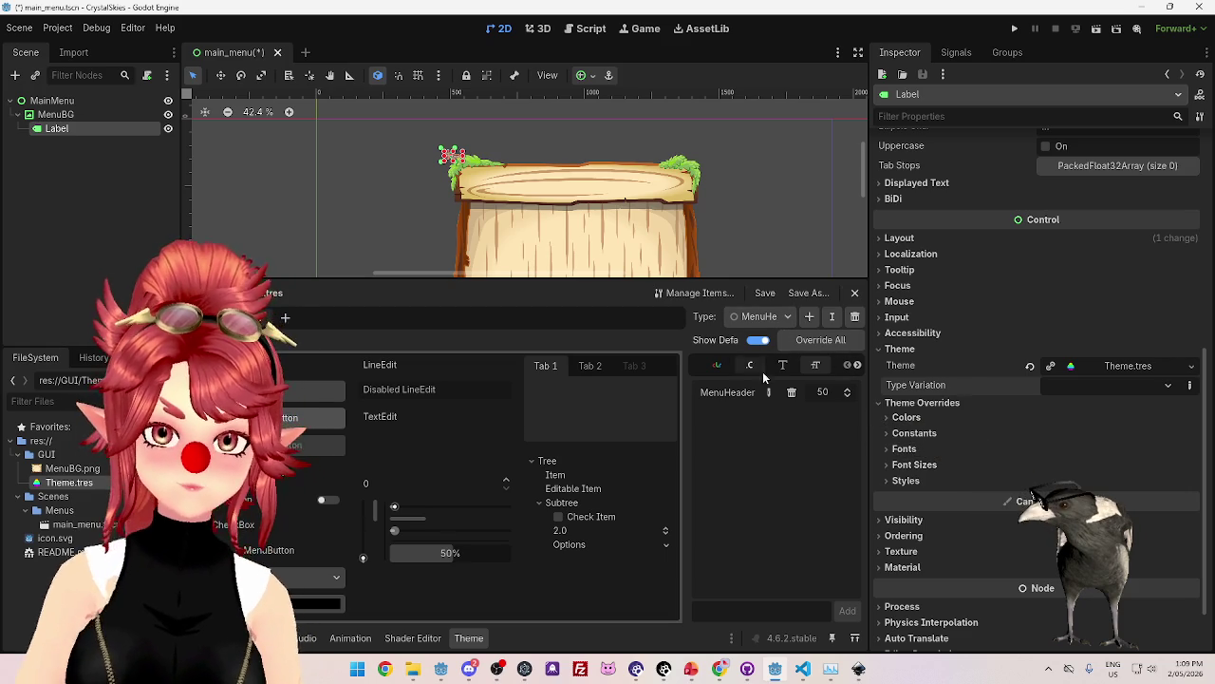
click(757, 340)
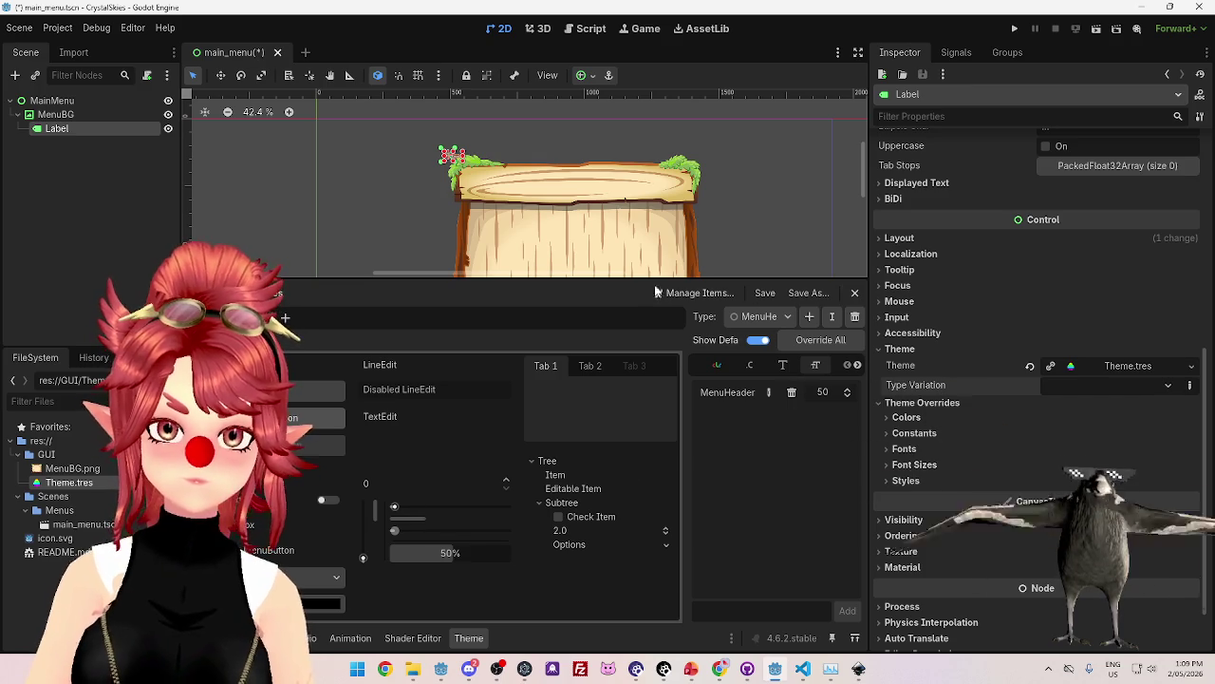
click(692, 292)
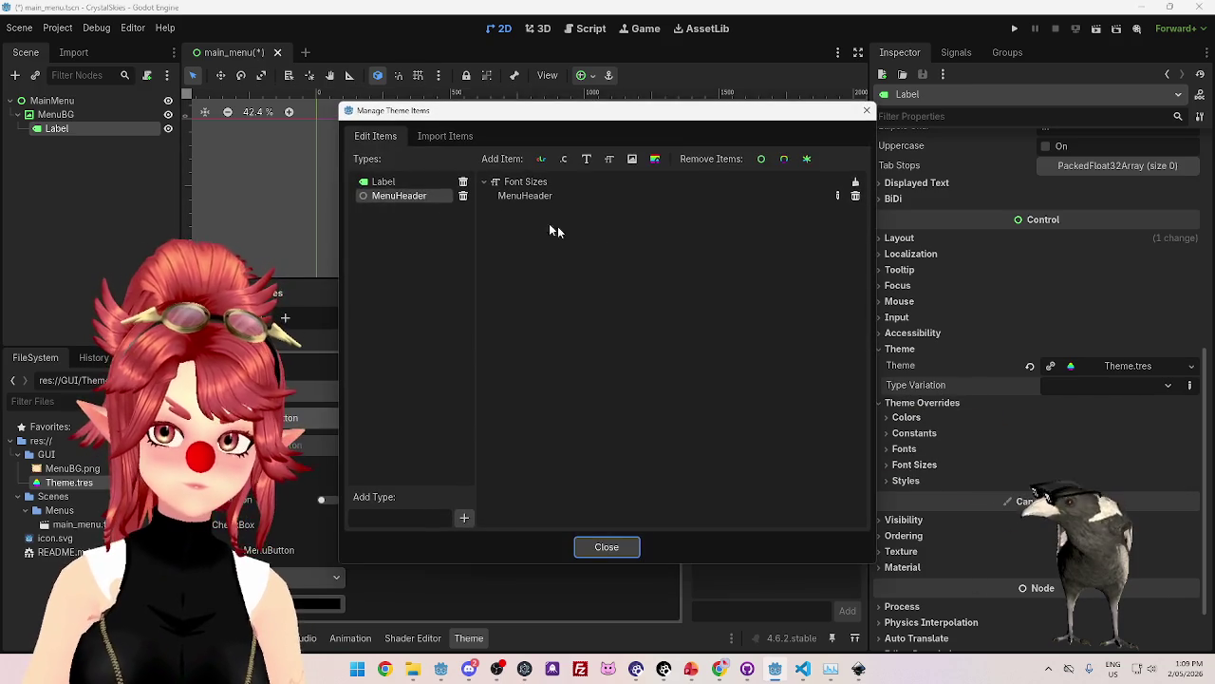
Delete the MenuHeader type, then the Label type, from Theme.tres in Edit Items.
click(392, 196)
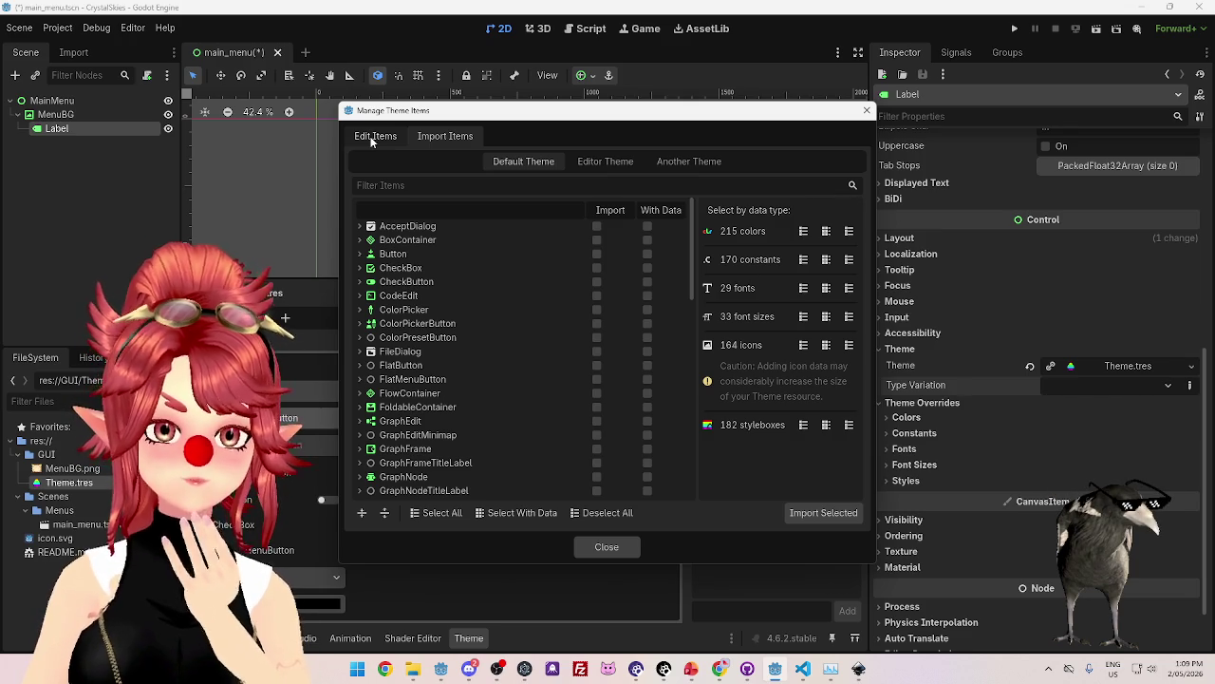
click(372, 138)
click(462, 196)
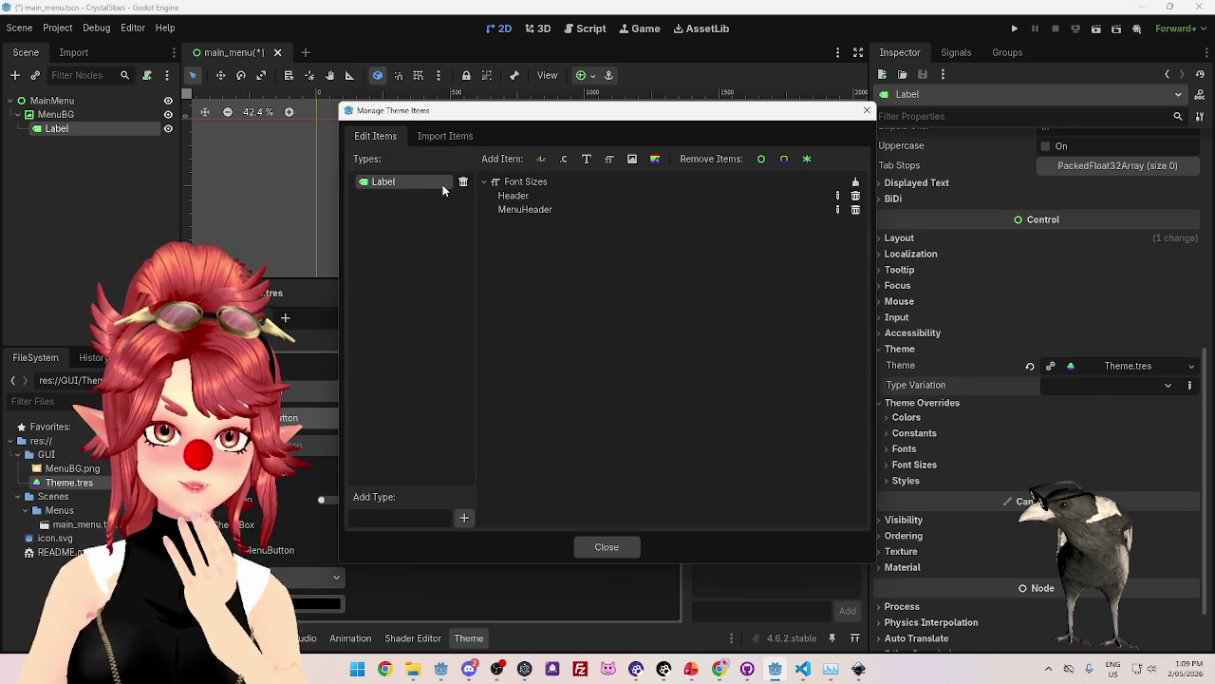
click(445, 136)
scroll(408, 332, down, 5)
scroll(405, 342, up, 5)
click(371, 136)
click(463, 181)
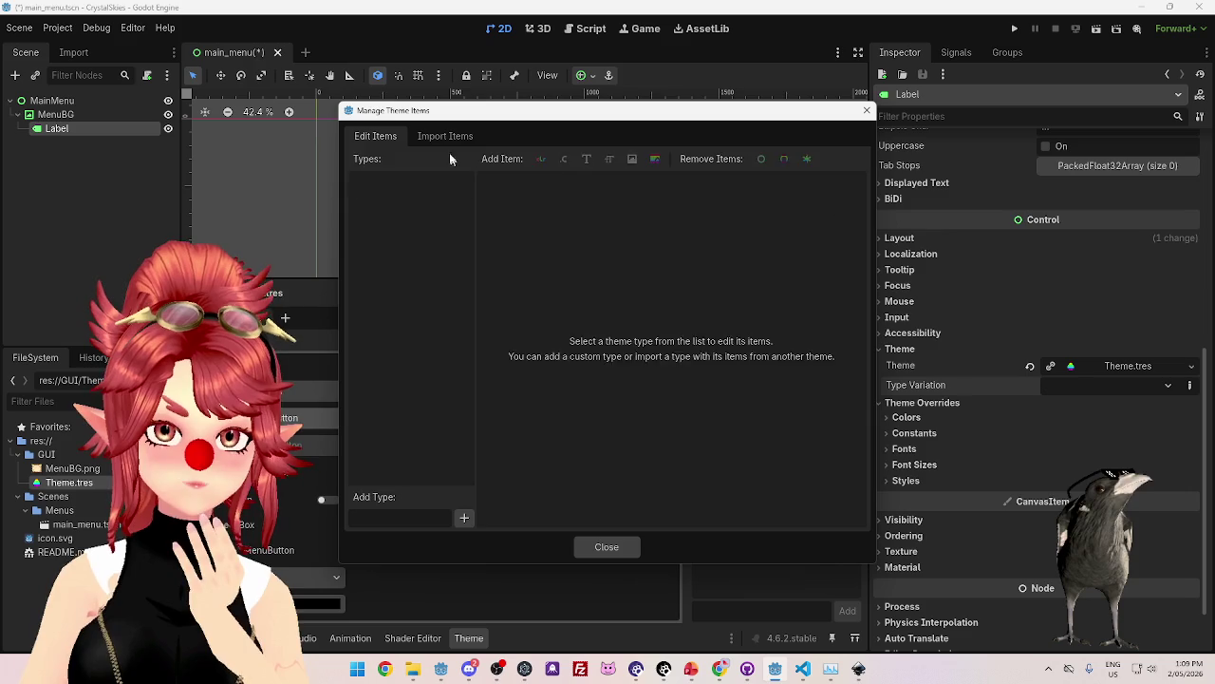
Import the default Label type with its data (font_size 16) into Theme.tres, then close the manager.
click(444, 136)
scroll(393, 404, down, 10)
scroll(393, 403, down, 4)
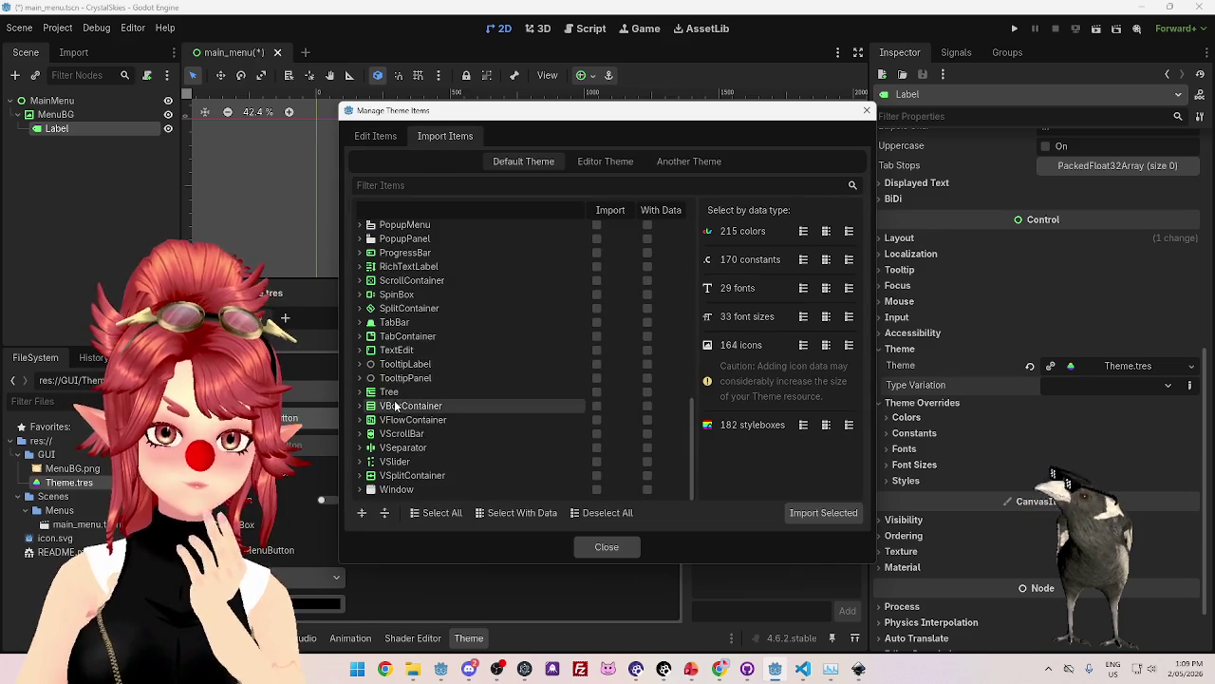
scroll(435, 429, up, 3)
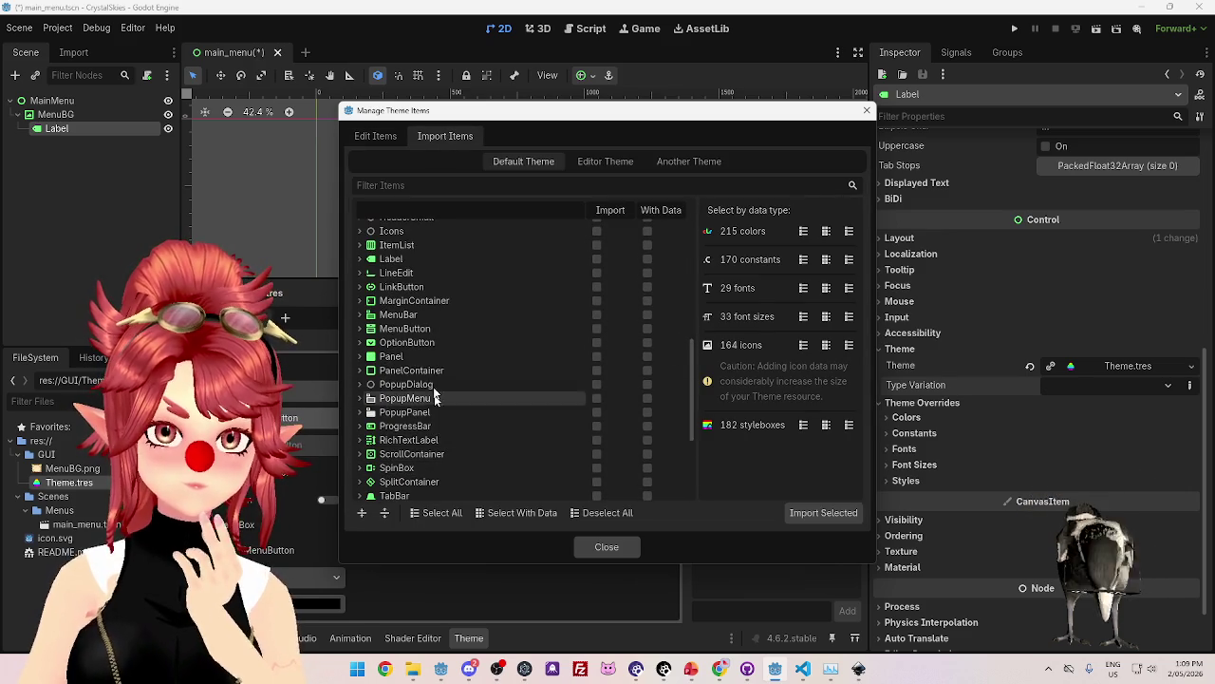
click(360, 259)
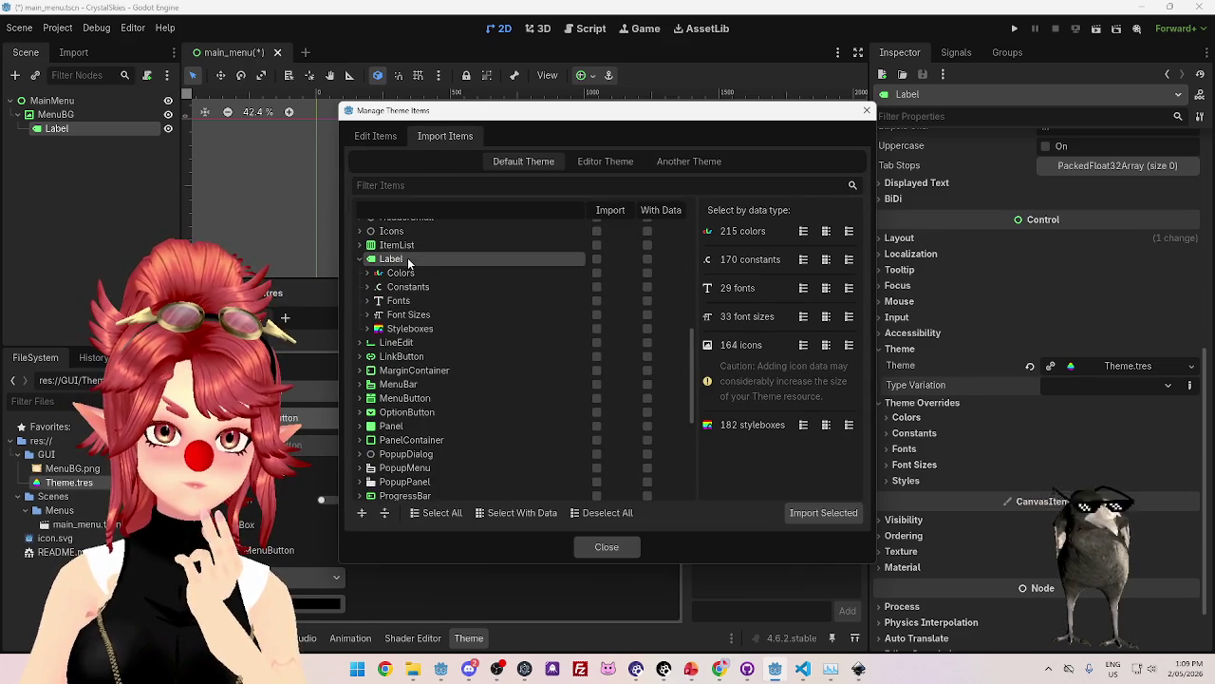
click(595, 259)
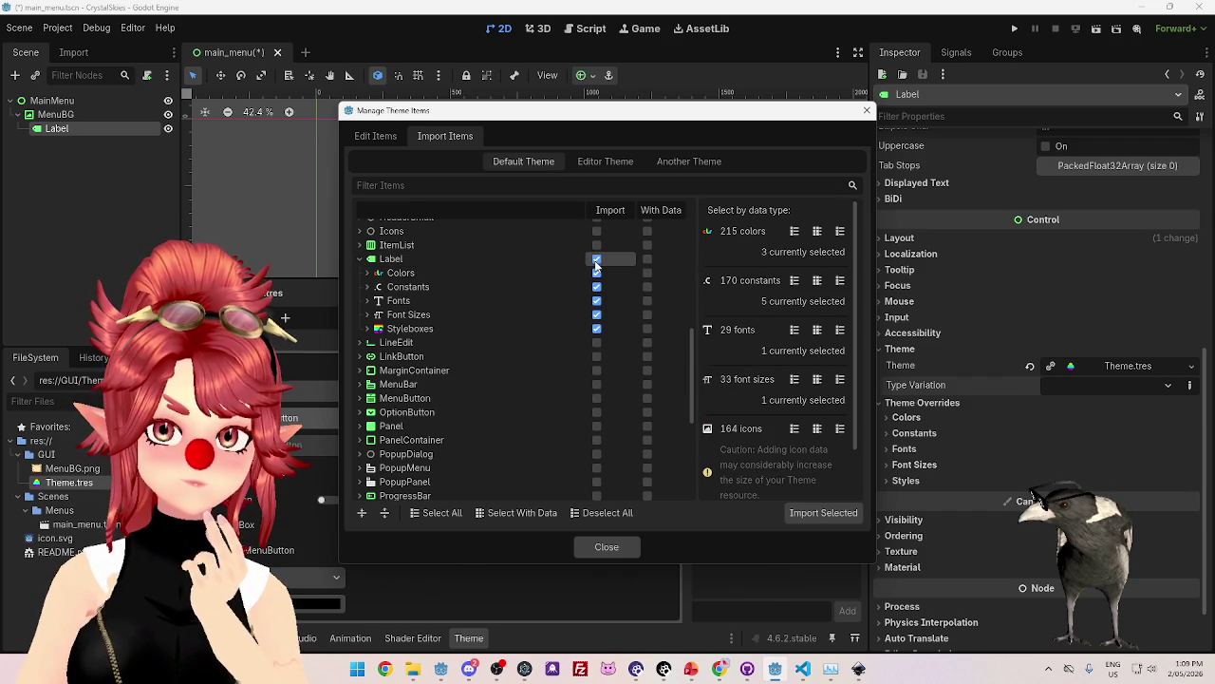
click(646, 258)
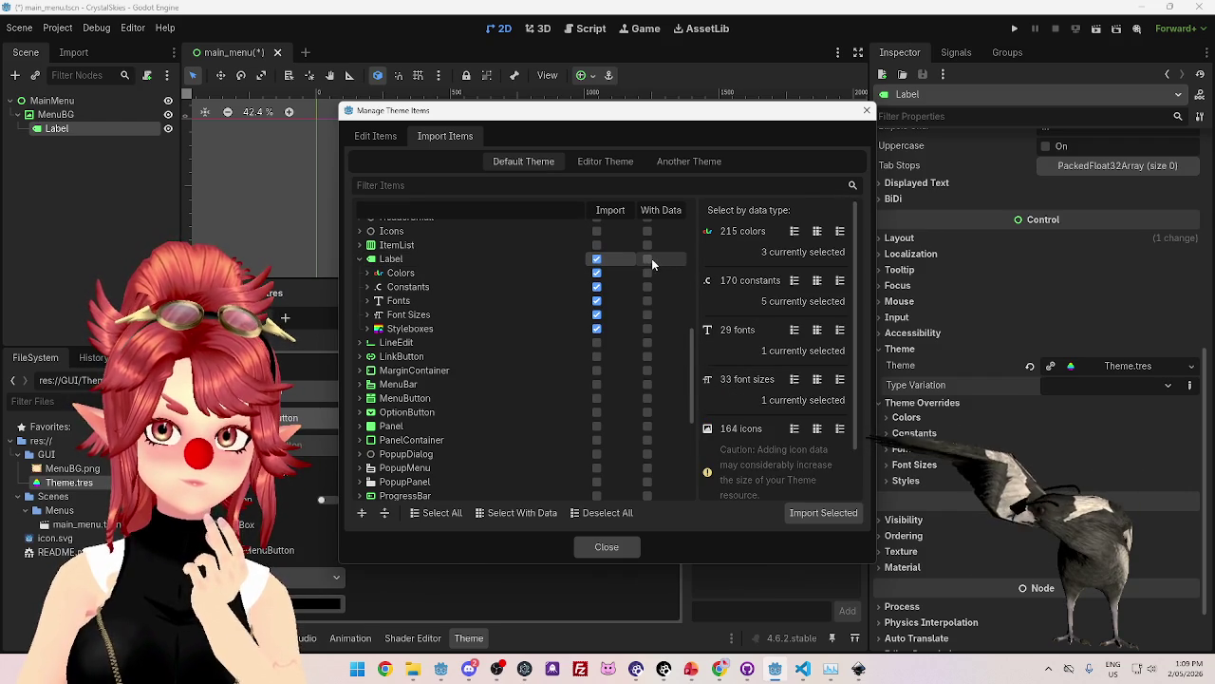
click(817, 515)
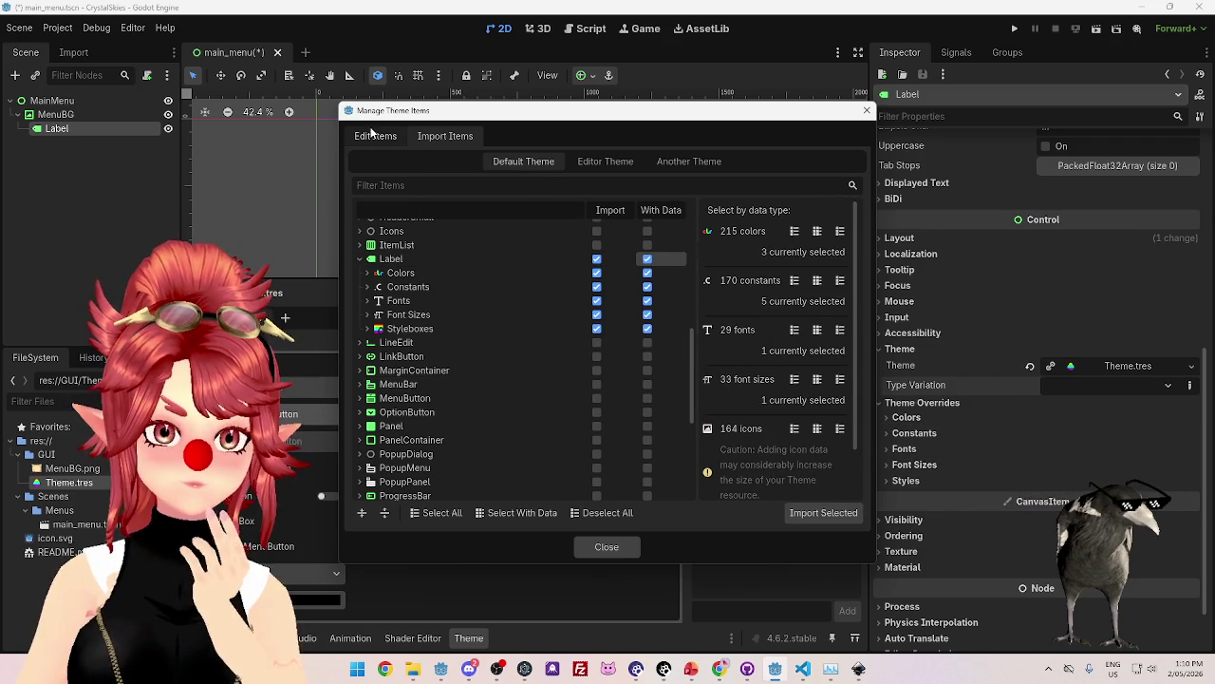
click(374, 136)
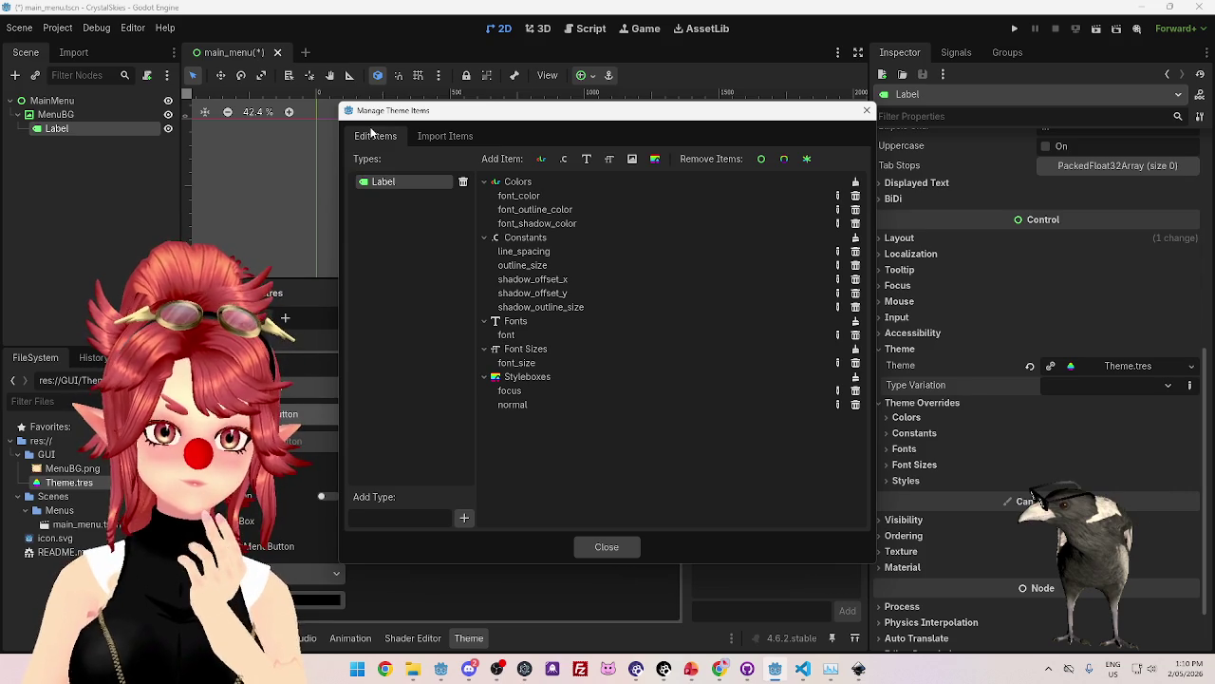
click(866, 110)
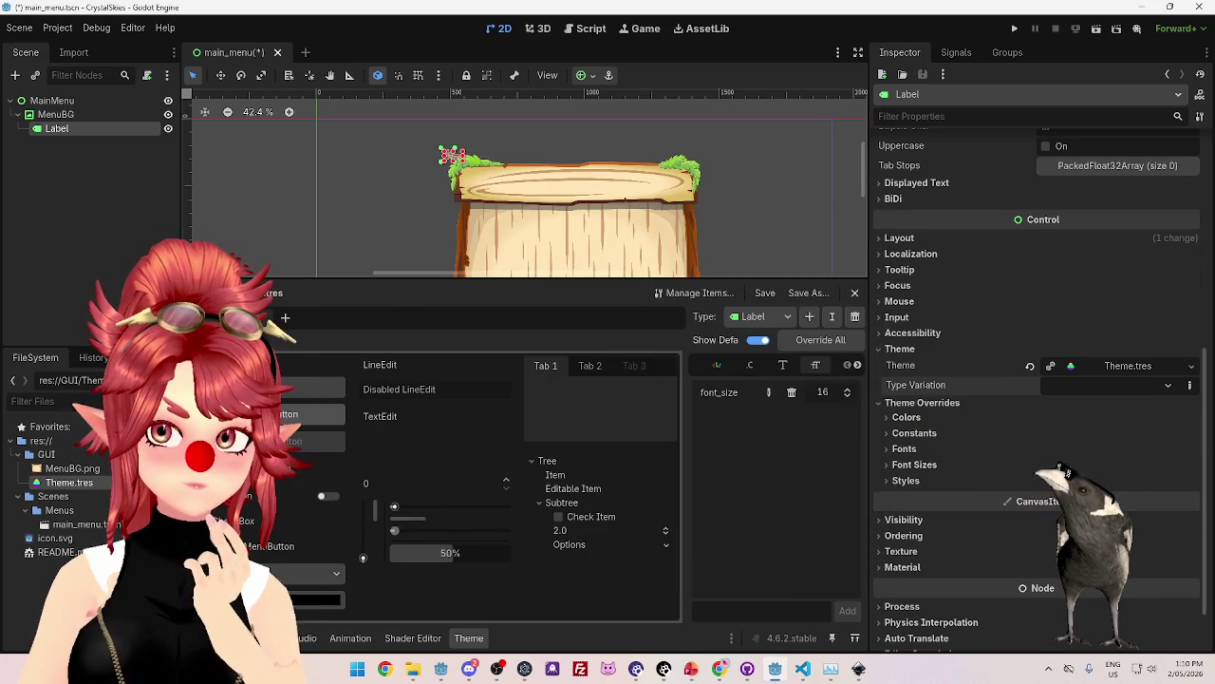
Make the Label's Theme.tres a unique theme stored in main_menu.tscn.
click(1092, 385)
click(1054, 385)
click(1101, 383)
click(1041, 373)
click(1083, 362)
click(1100, 405)
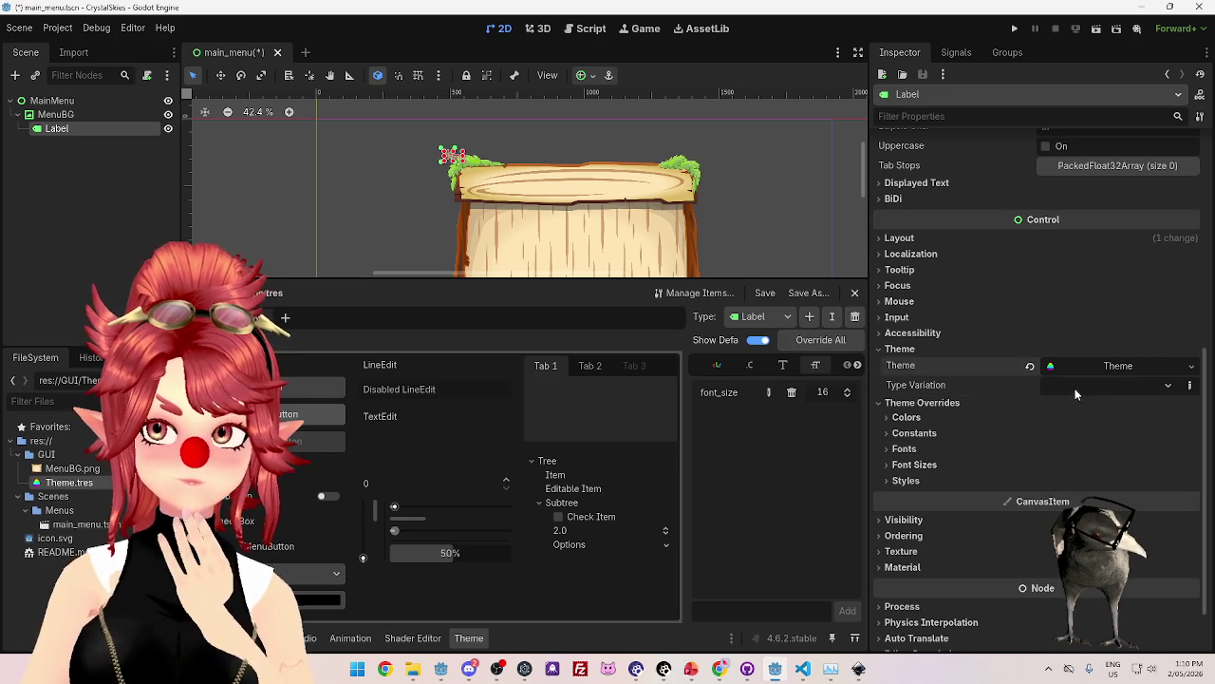
Check the type variation list and expand the unique theme resource to inspect its properties.
click(1074, 388)
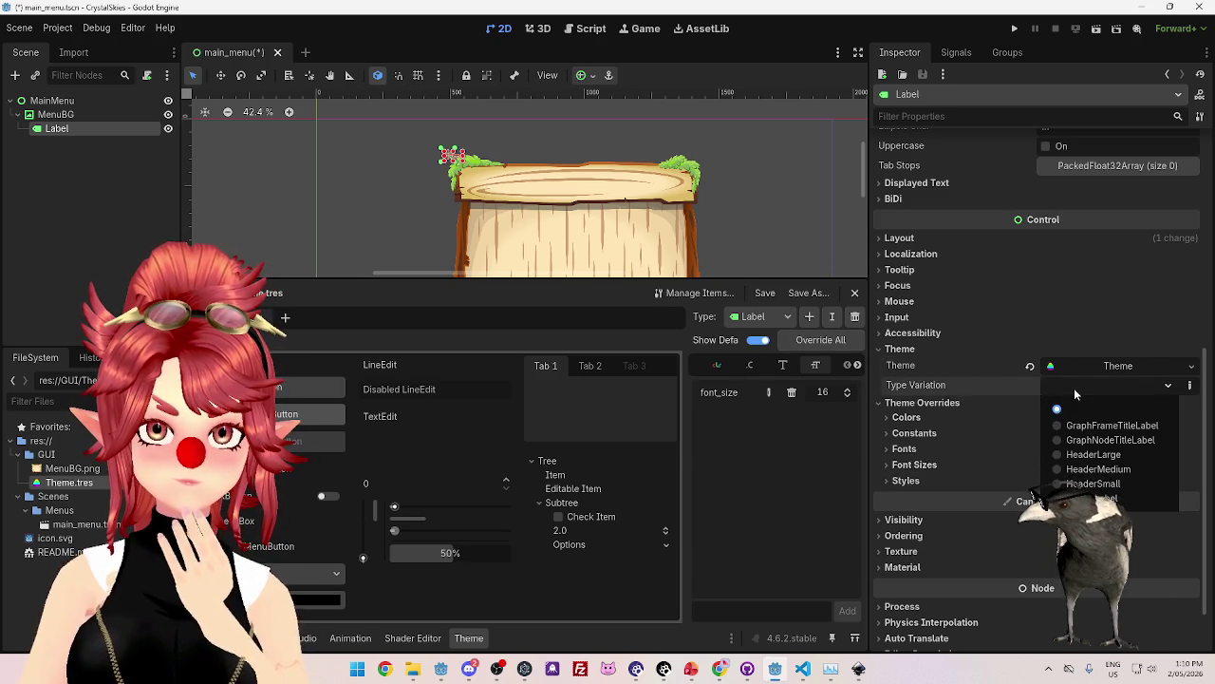
click(1074, 387)
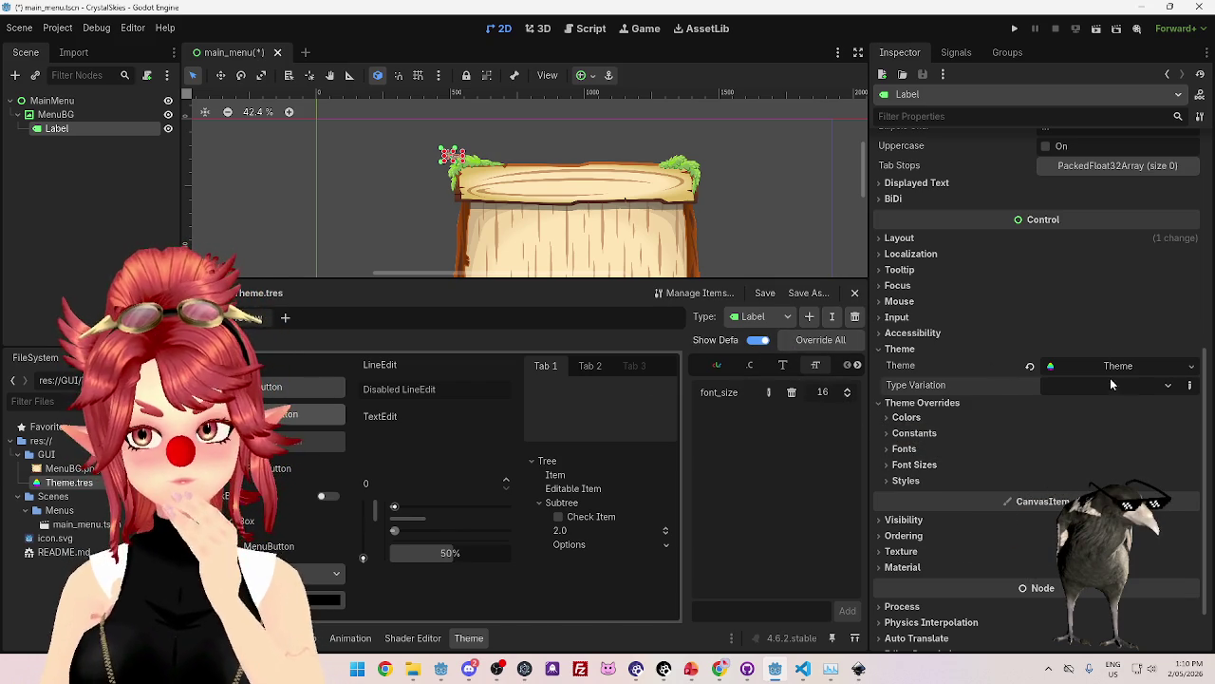
click(1134, 366)
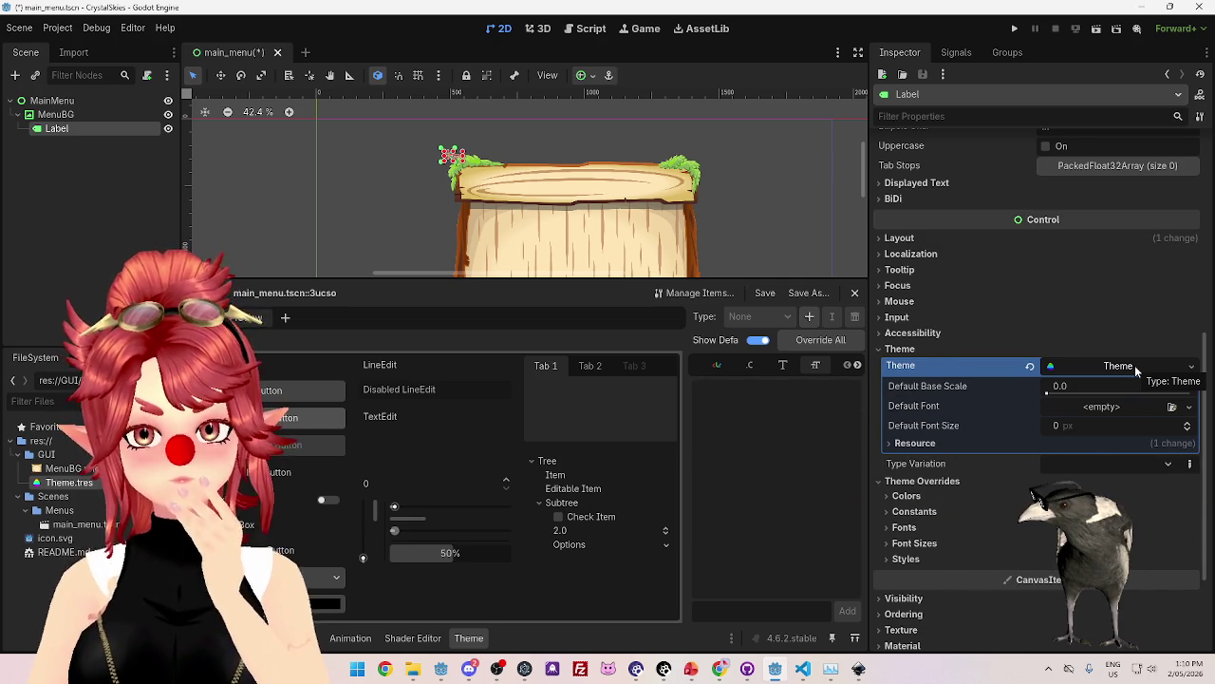
click(1135, 364)
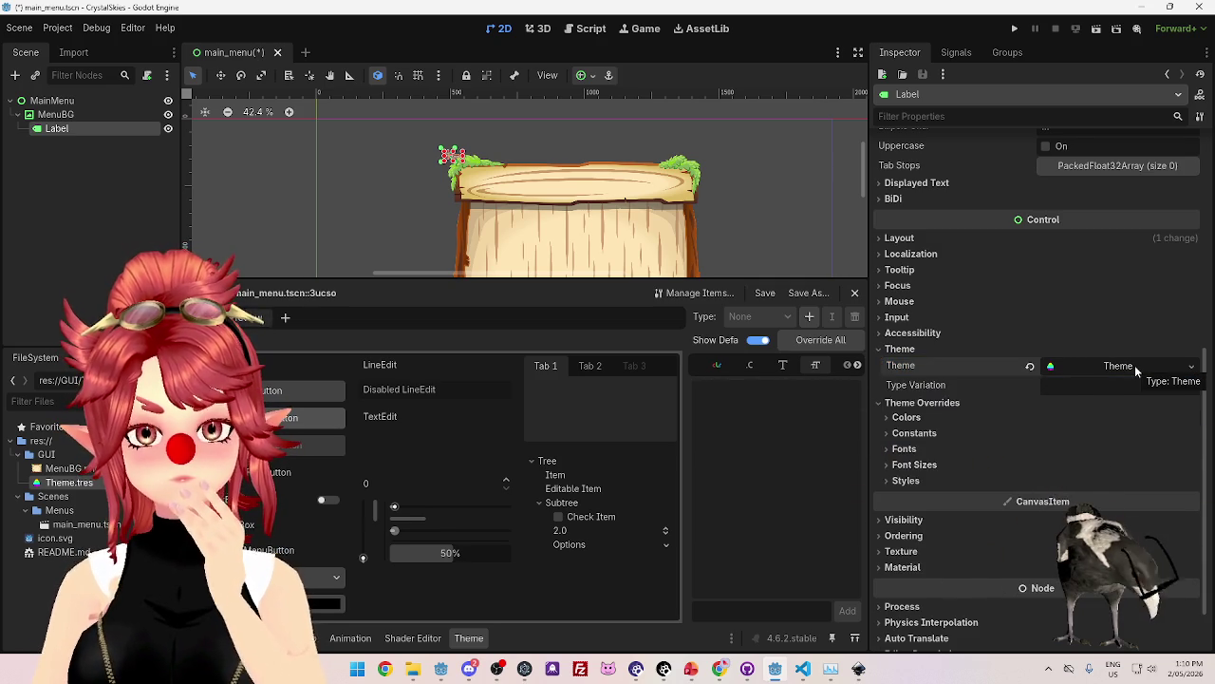
click(1134, 364)
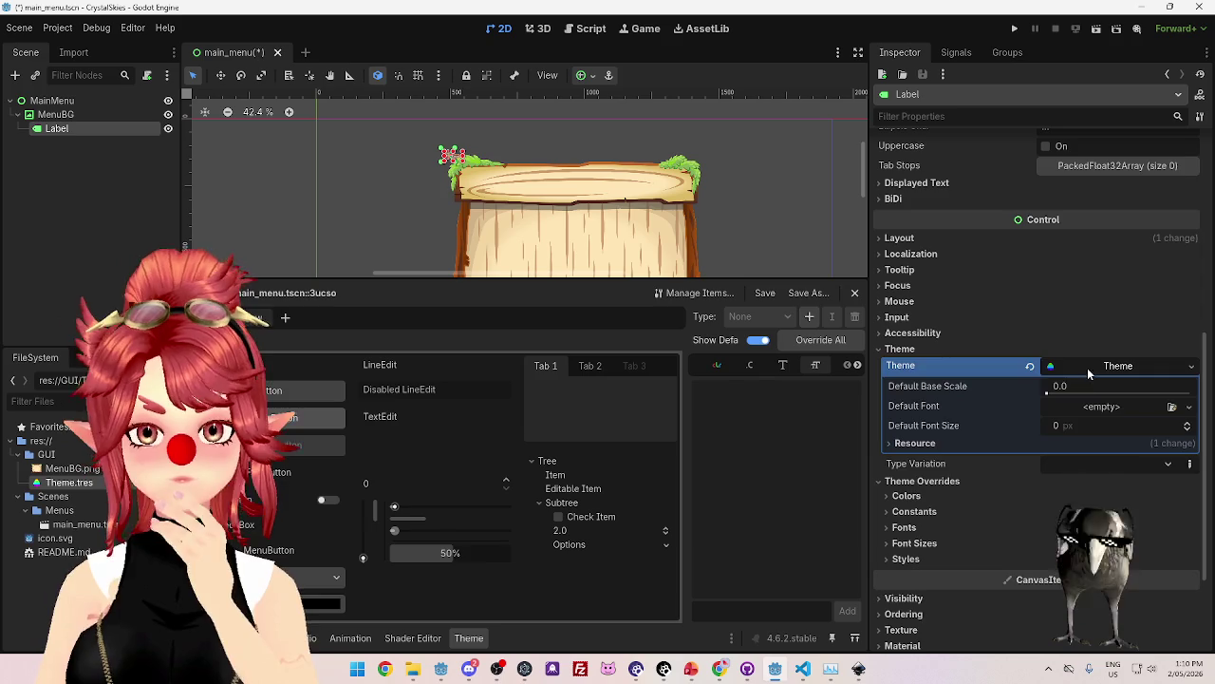
click(1087, 371)
click(720, 668)
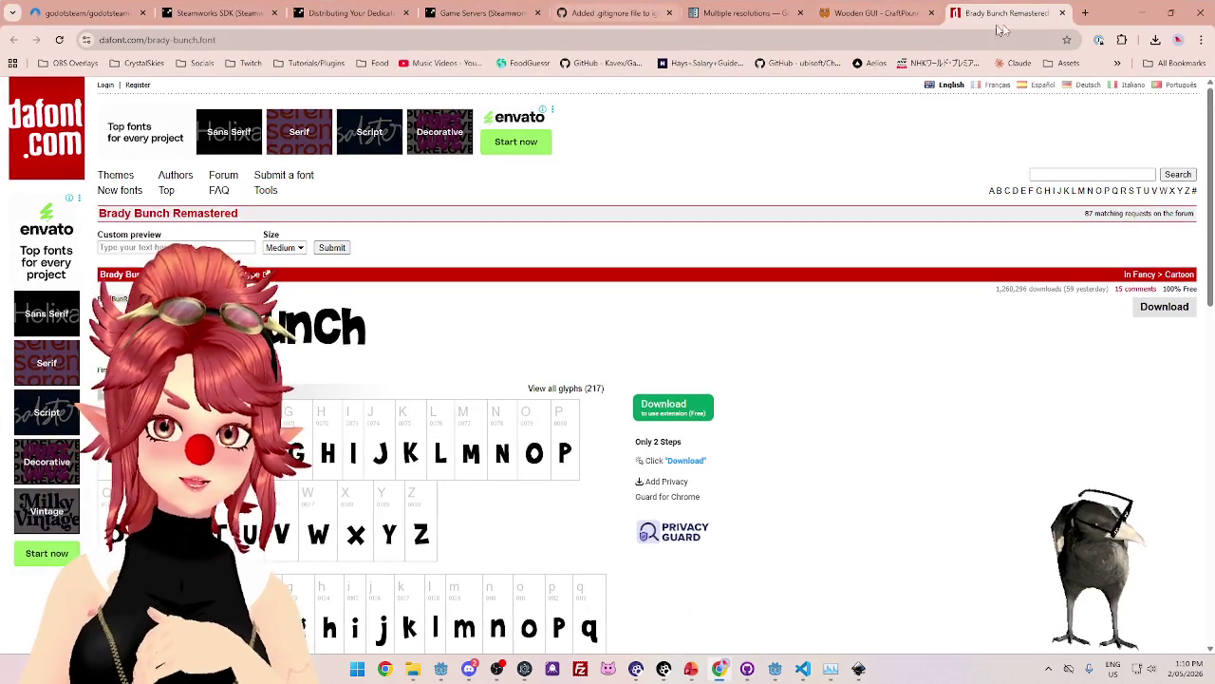
Search the web for 'godot theme' and open the Godot theme documentation.
click(1085, 14)
text(goi)
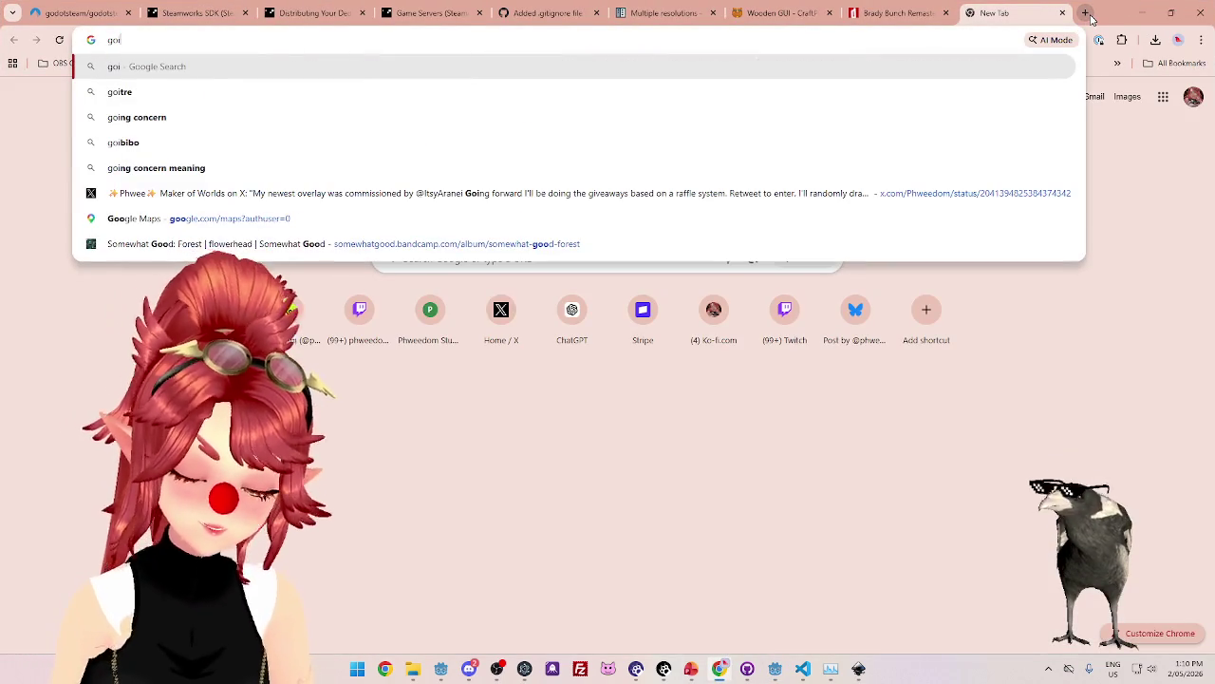
key(BackSpace)
text(dot theme)
key(Return)
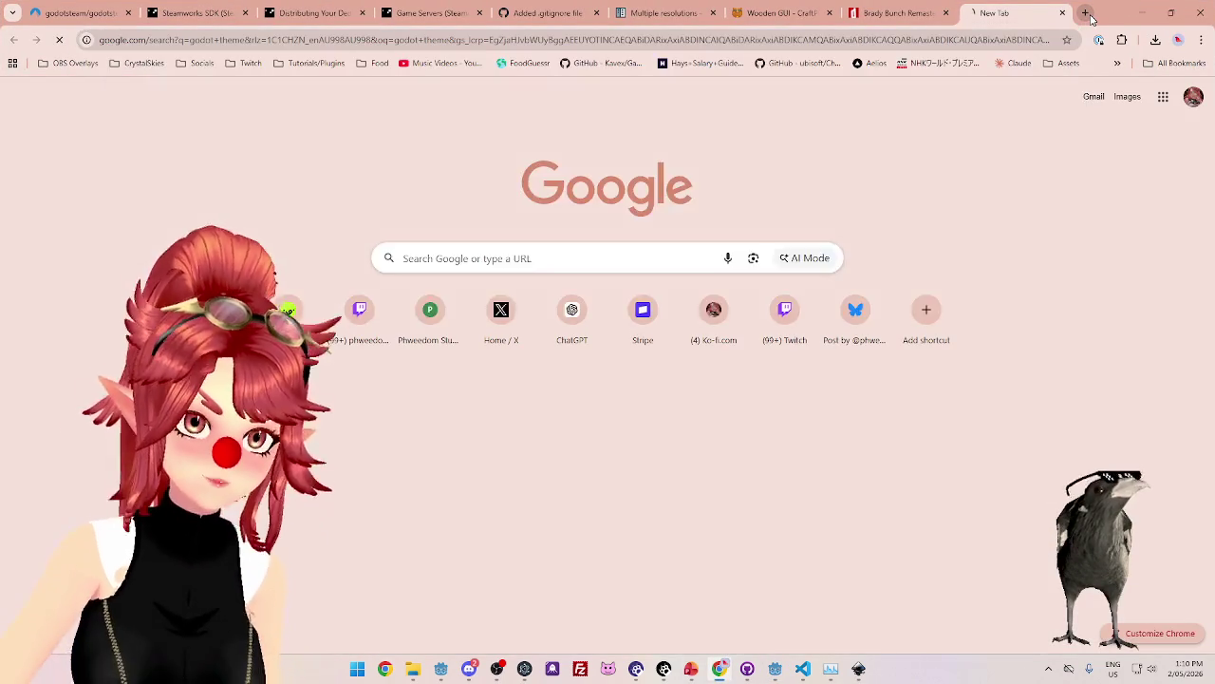
click(277, 204)
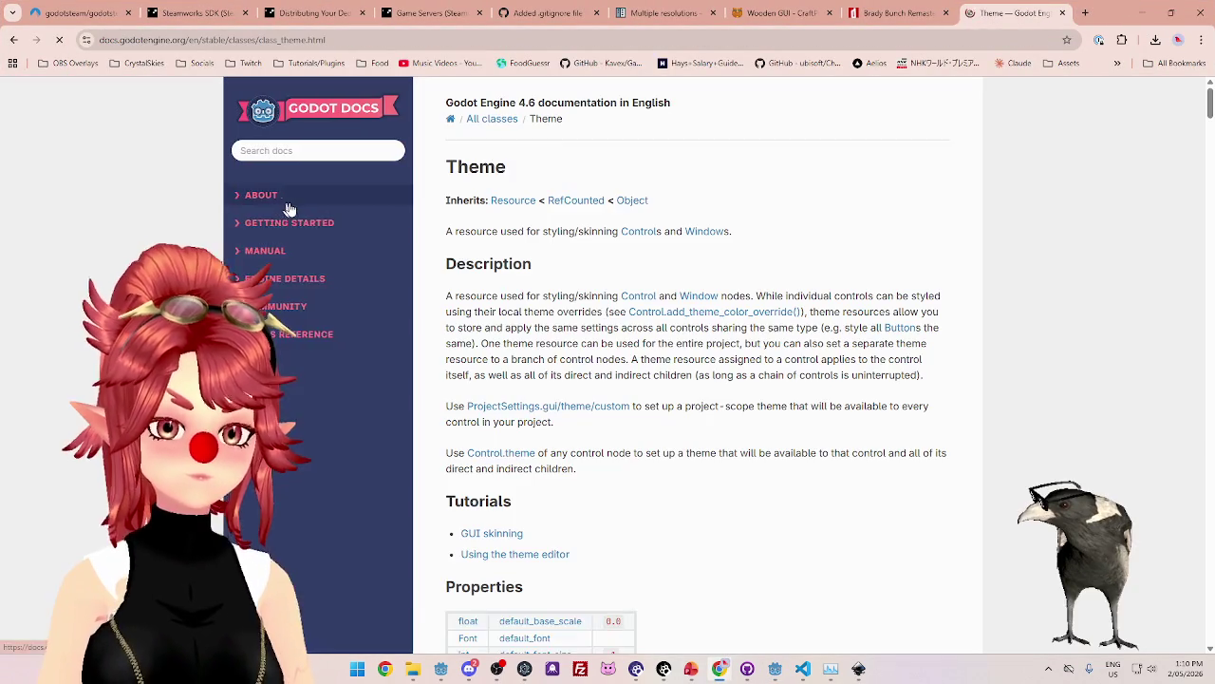
scroll(640, 317, down, 3)
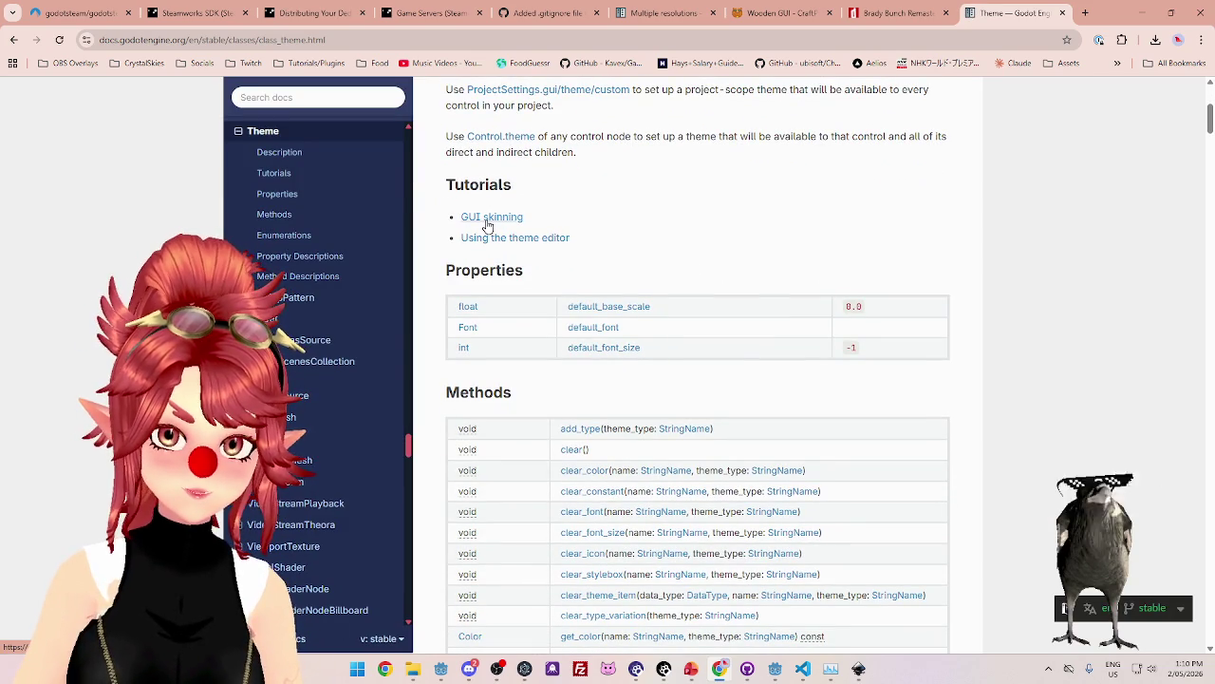
scroll(770, 313, down, 4)
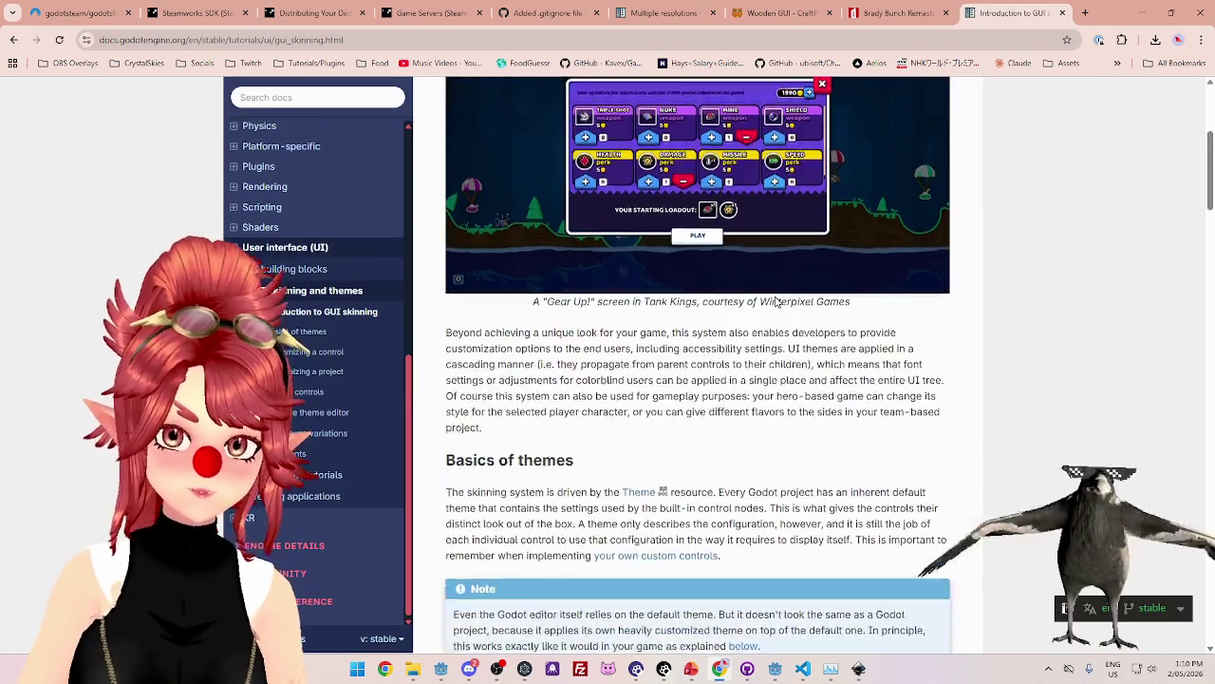
scroll(770, 313, down, 3)
Read the Basics of themes paragraph, highlighting the lines about what a theme describes.
drag(479, 173, 556, 172)
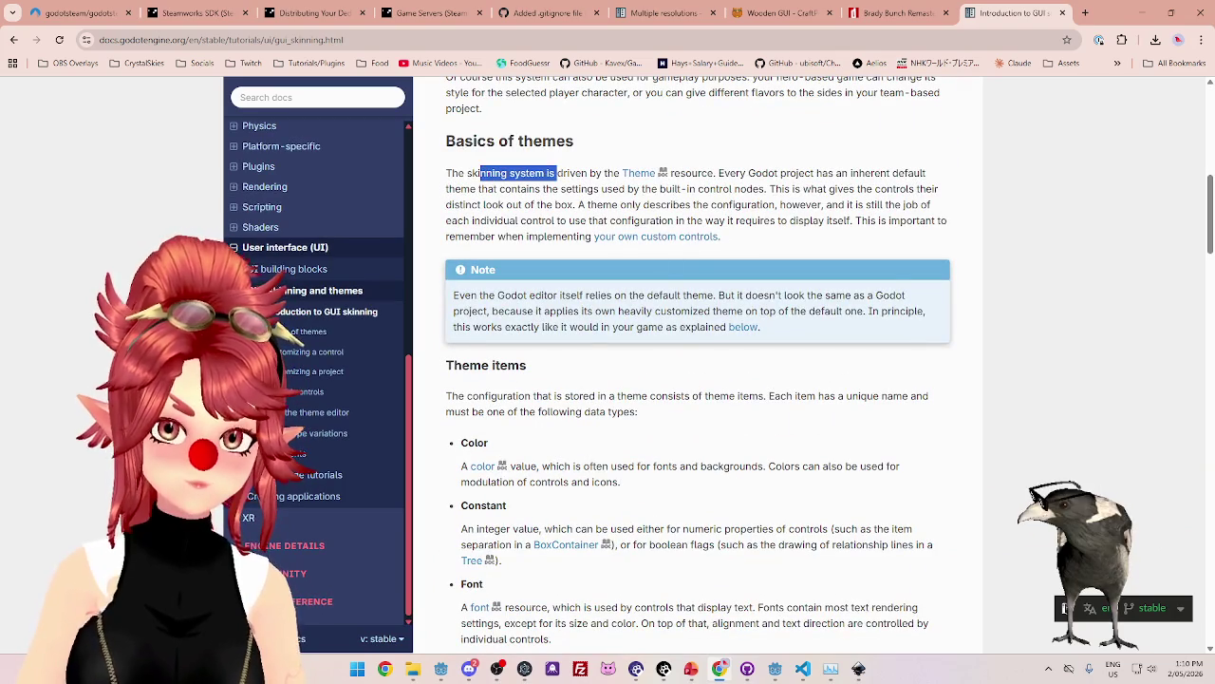
mouse_move(739, 173)
mouse_down()
mouse_move(860, 173)
mouse_move(562, 189)
mouse_move(794, 189)
mouse_up()
click(793, 189)
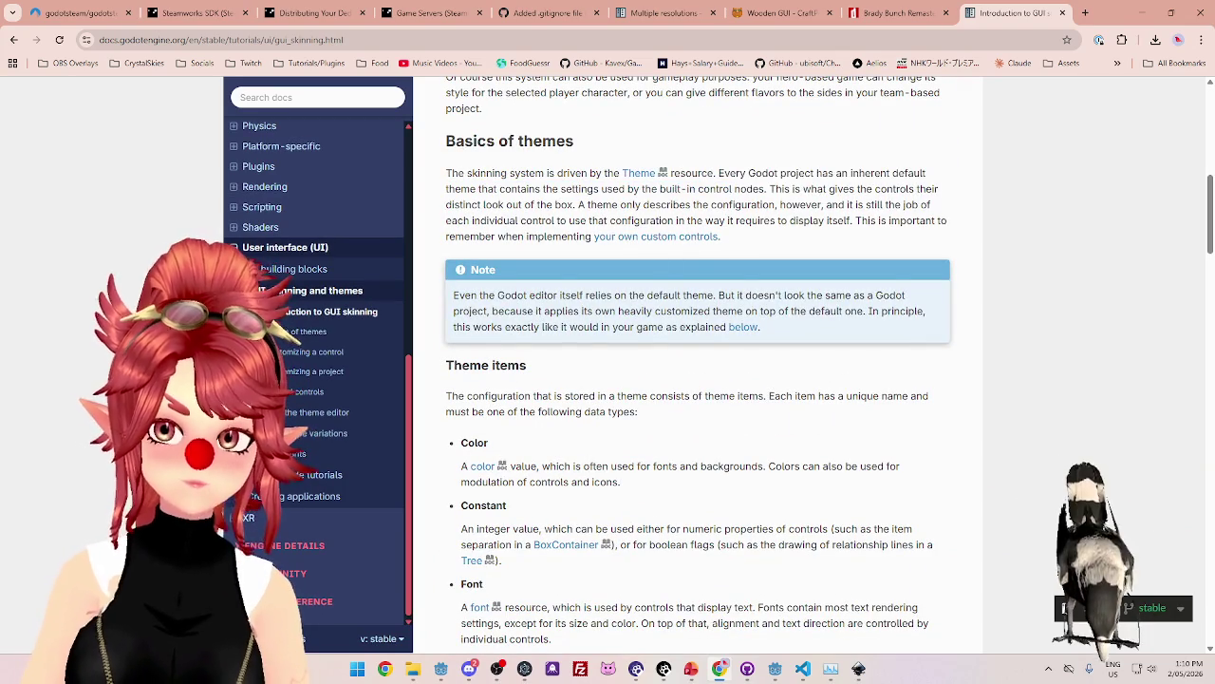
mouse_move(462, 189)
mouse_down()
mouse_move(538, 189)
mouse_move(572, 173)
mouse_move(861, 188)
mouse_up()
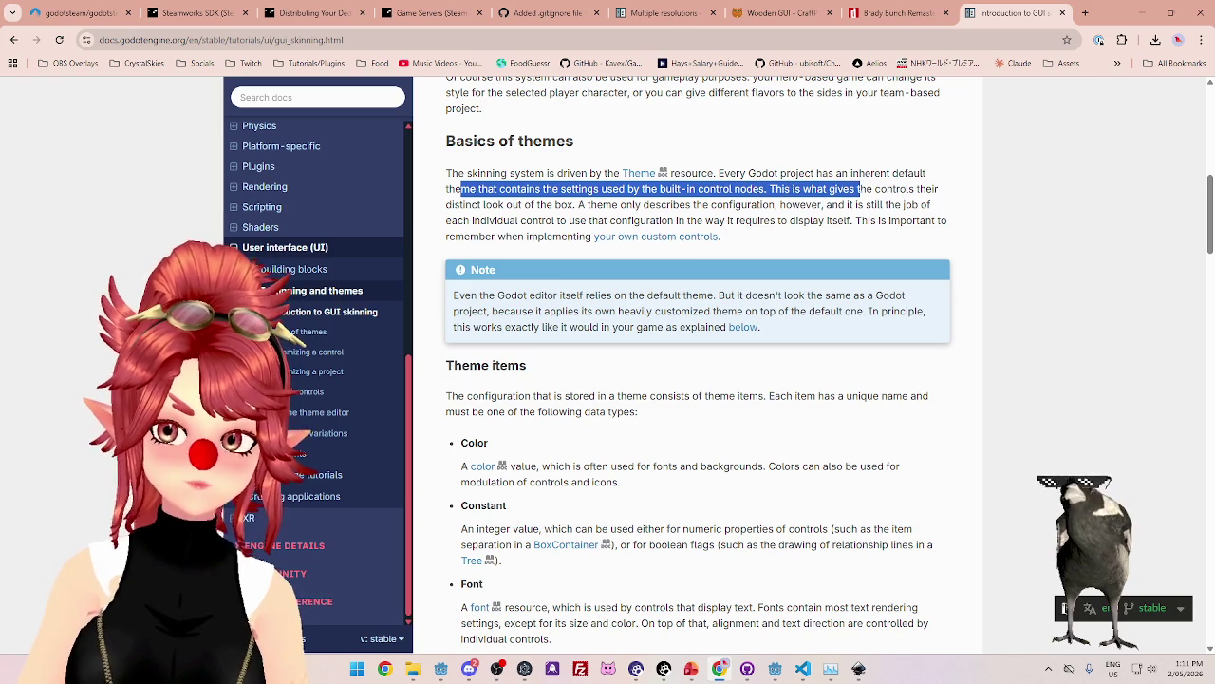
drag(574, 204, 899, 204)
drag(496, 220, 855, 220)
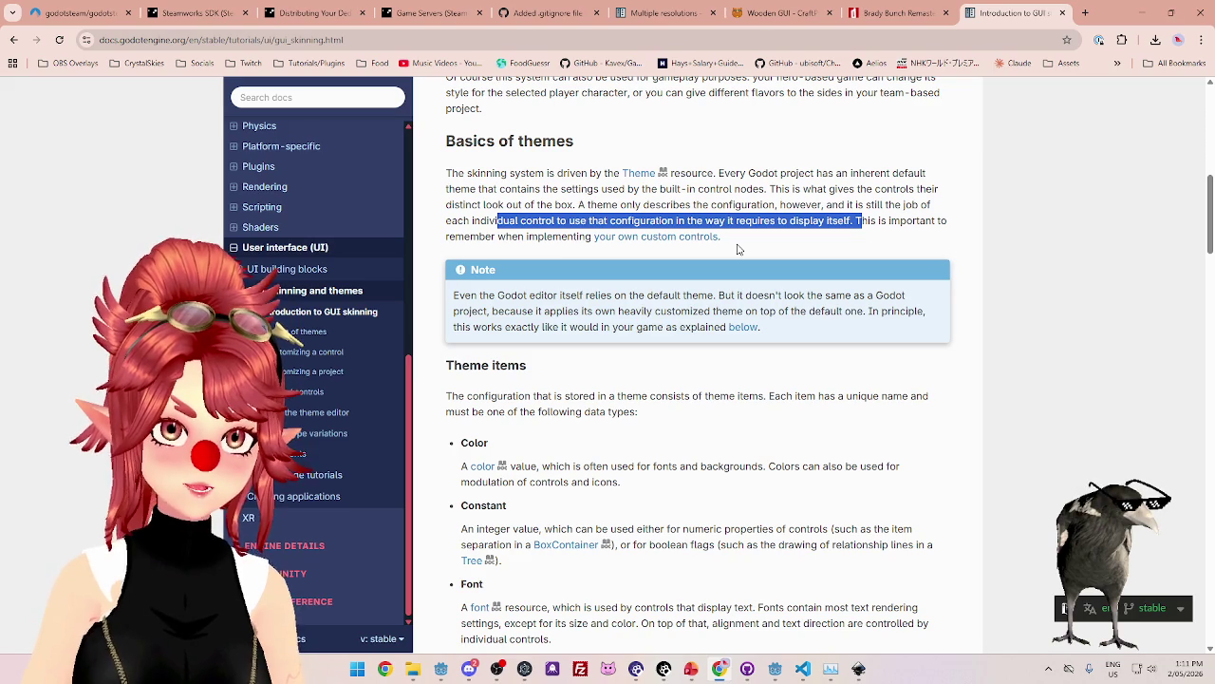
click(802, 668)
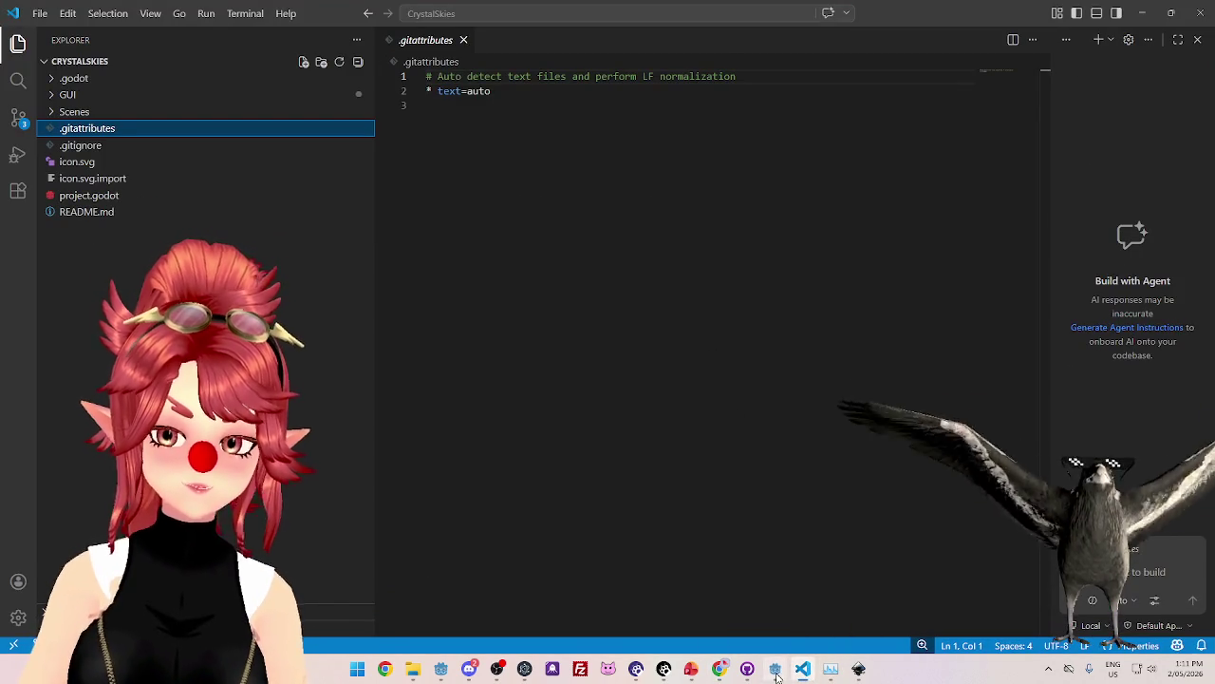
In Godot, view the type variations available to the header Label, then return to the docs.
click(774, 668)
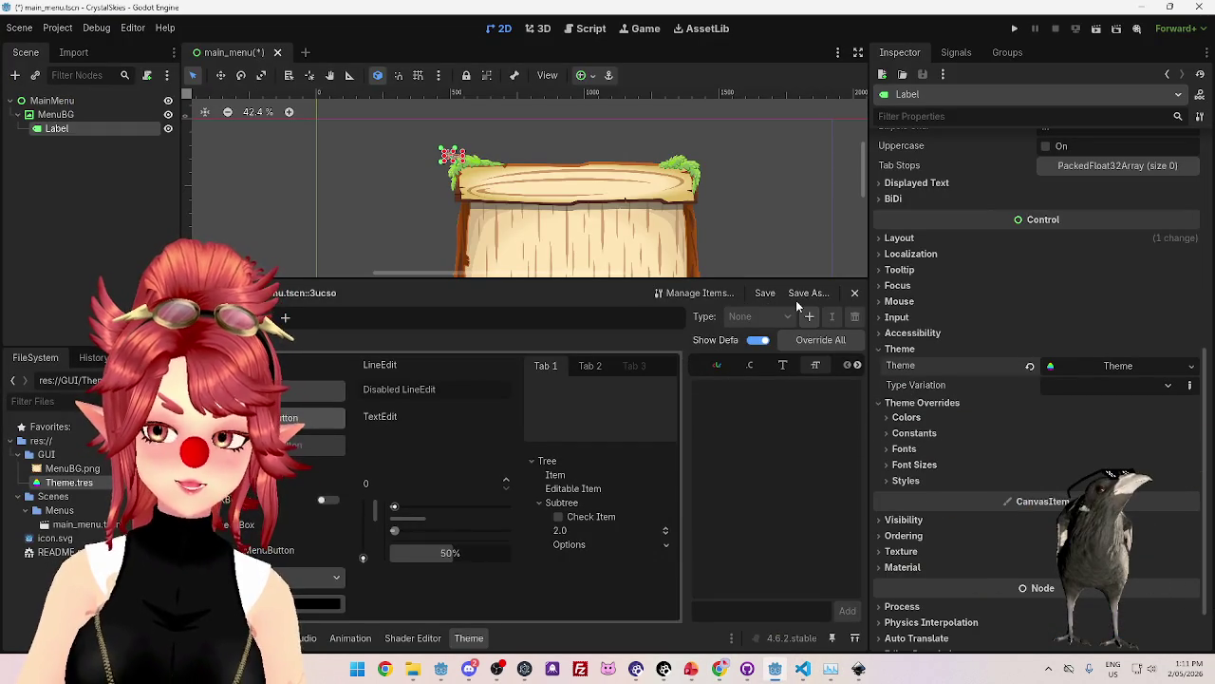
click(1091, 380)
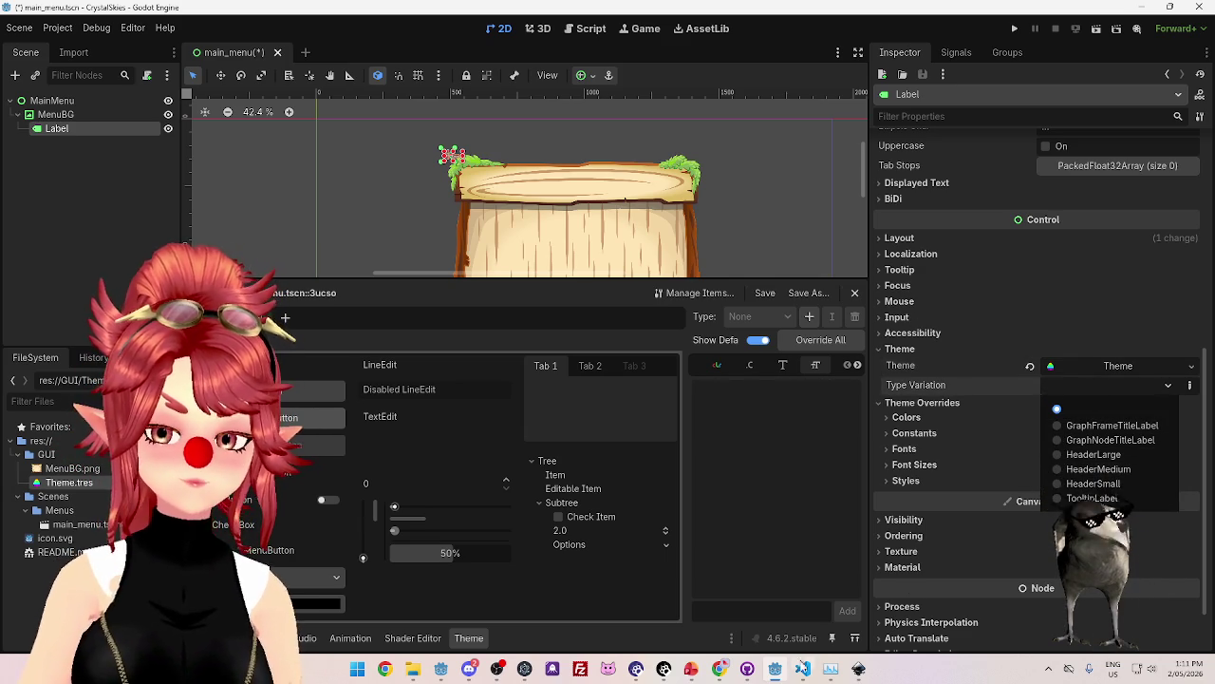
click(726, 674)
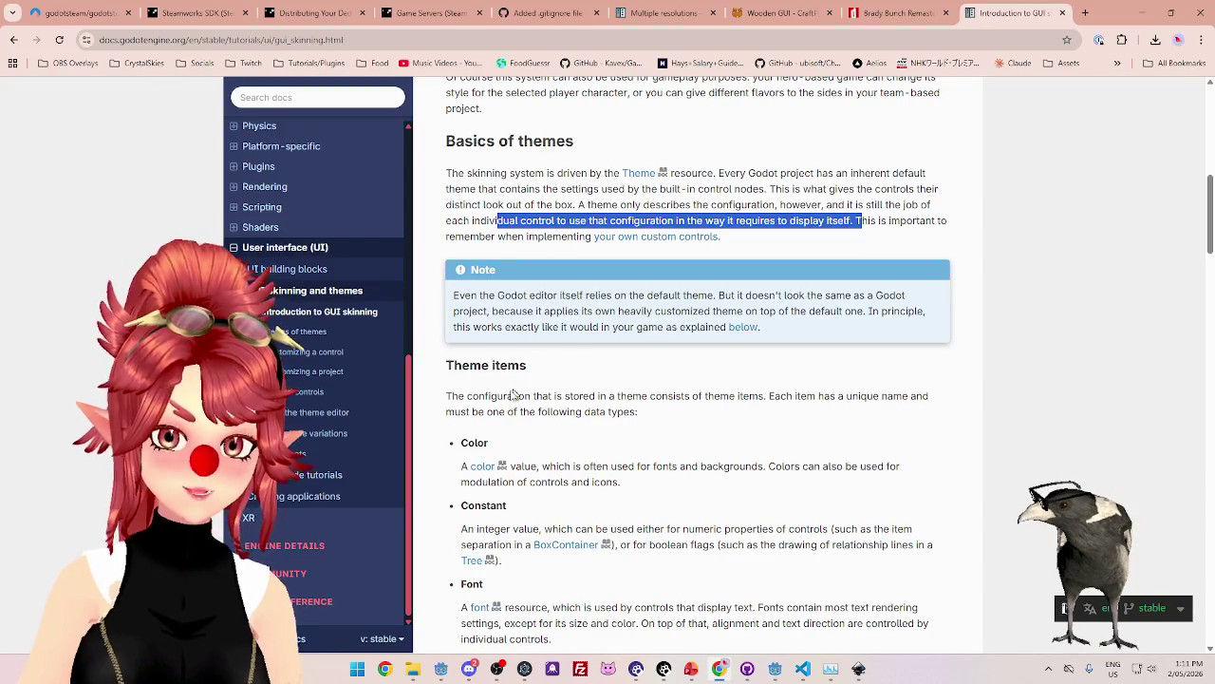
Read the Theme items section, highlighting sentences on item names and data types, then return to Godot.
drag(478, 396, 606, 406)
click(643, 415)
drag(513, 397, 705, 399)
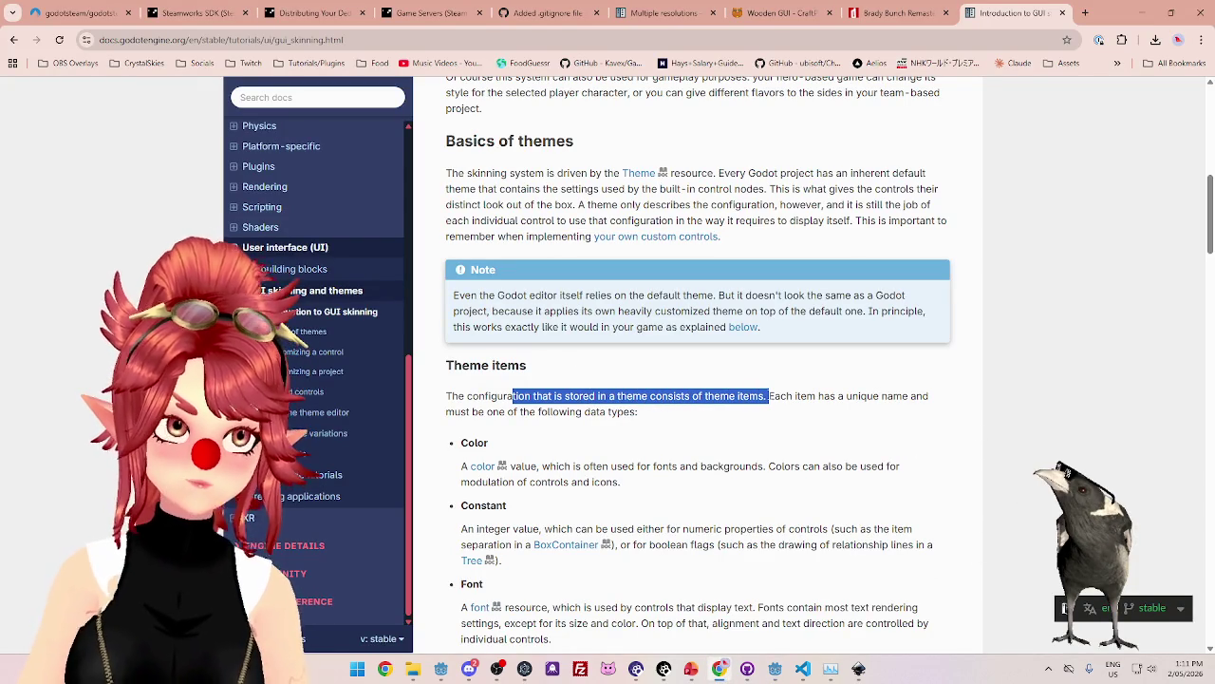
scroll(767, 397, down, 1)
click(794, 270)
mouse_move(712, 269)
mouse_down()
mouse_move(897, 269)
mouse_move(480, 285)
mouse_move(639, 299)
mouse_up()
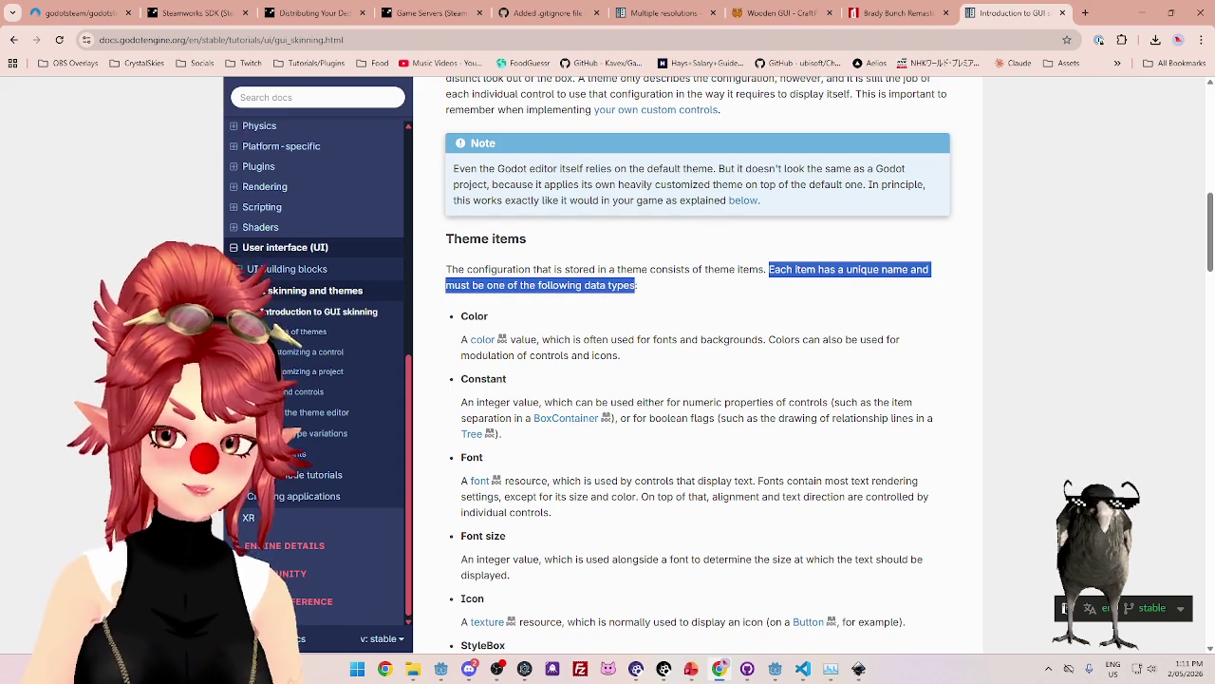
scroll(638, 292, down, 2)
scroll(638, 295, up, 1)
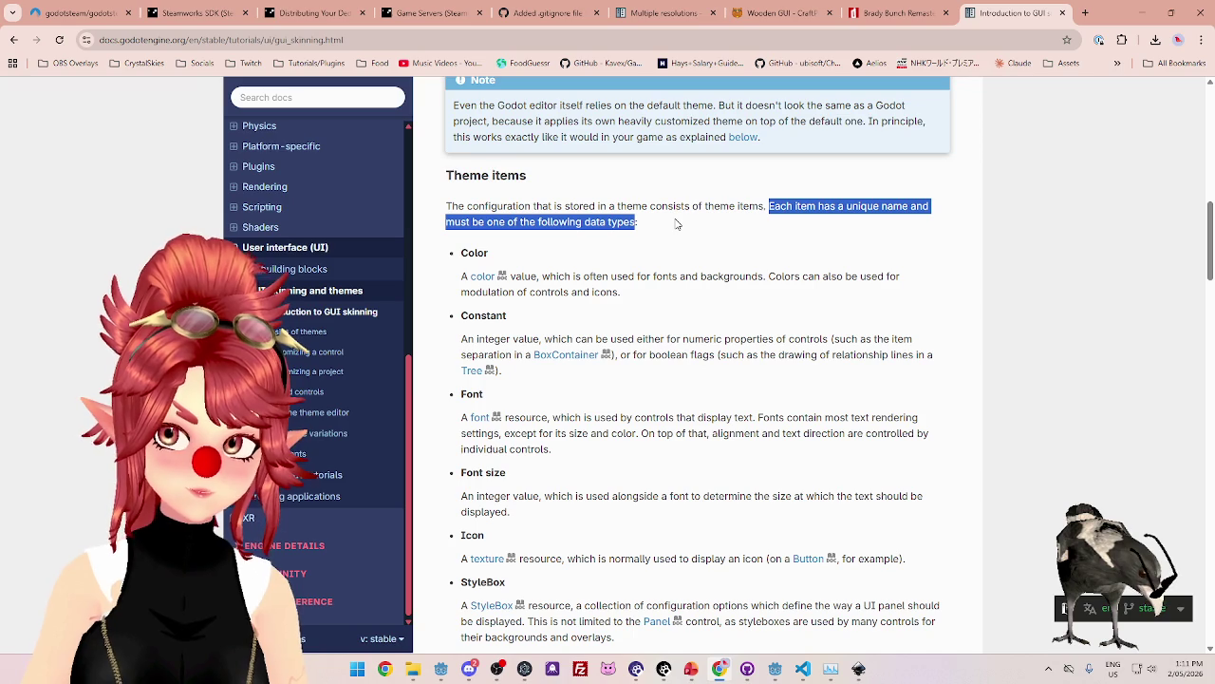
scroll(677, 224, down, 1)
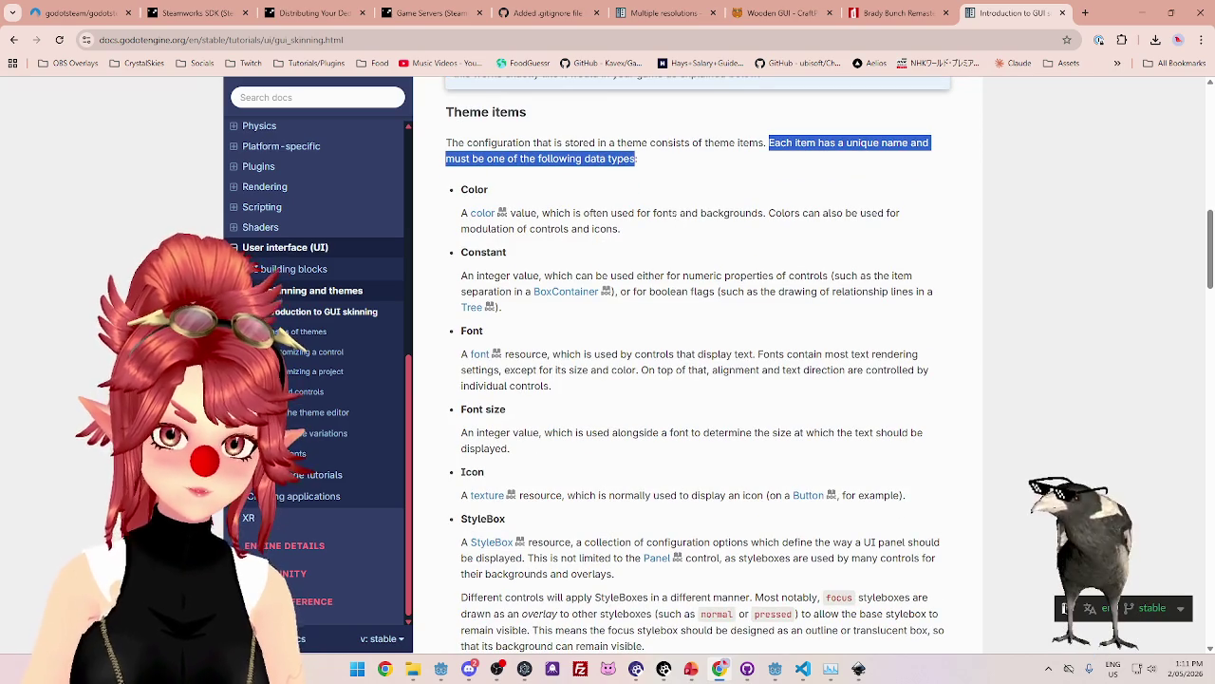
click(805, 672)
click(776, 672)
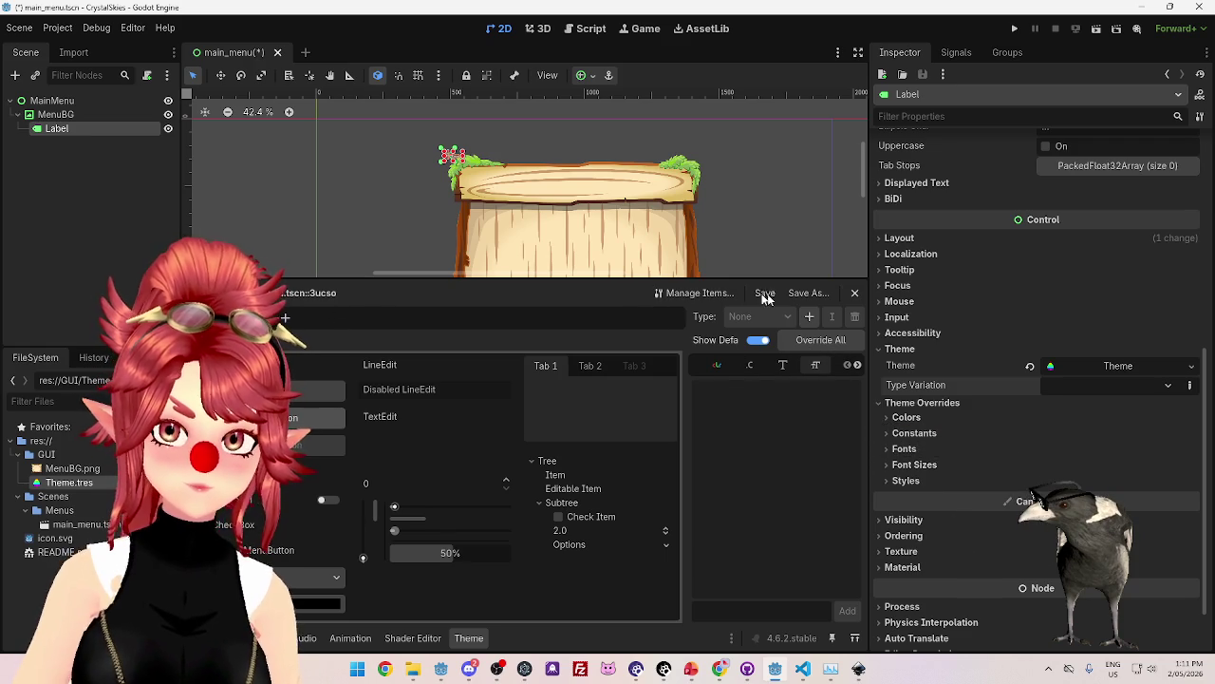
Review the Label's Type Variation choices and the Manage Theme Items dialog, then go back to the Chrome docs.
click(1108, 385)
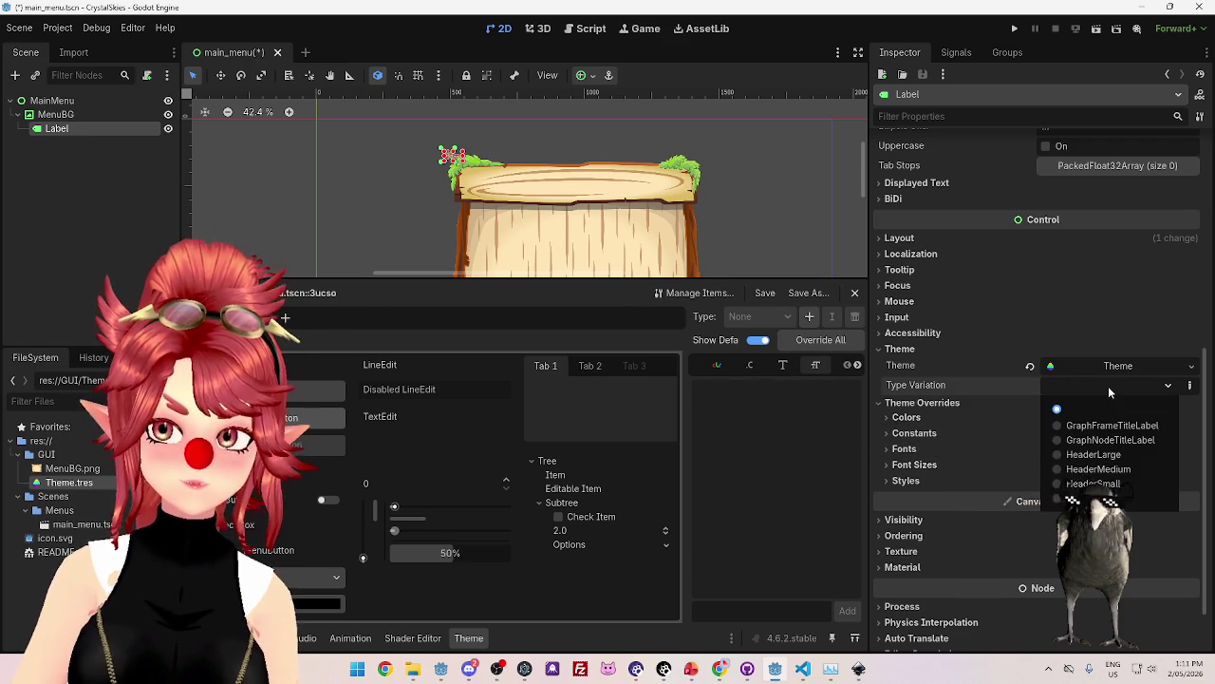
click(1108, 386)
click(712, 294)
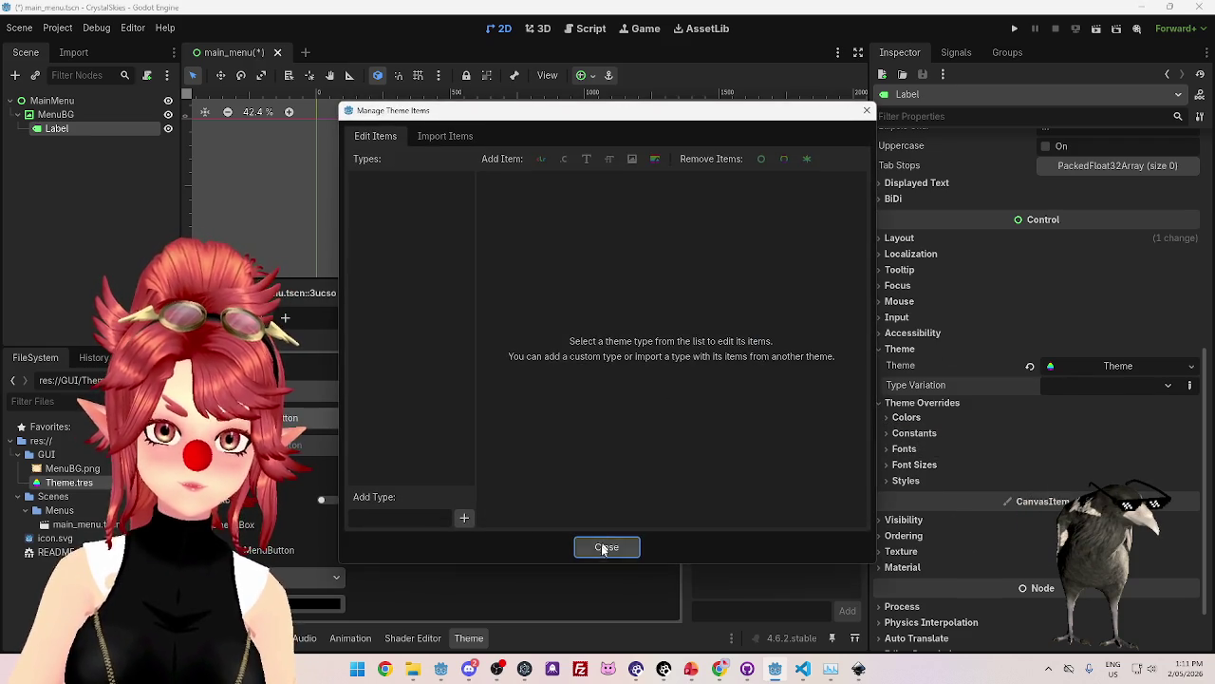
click(604, 546)
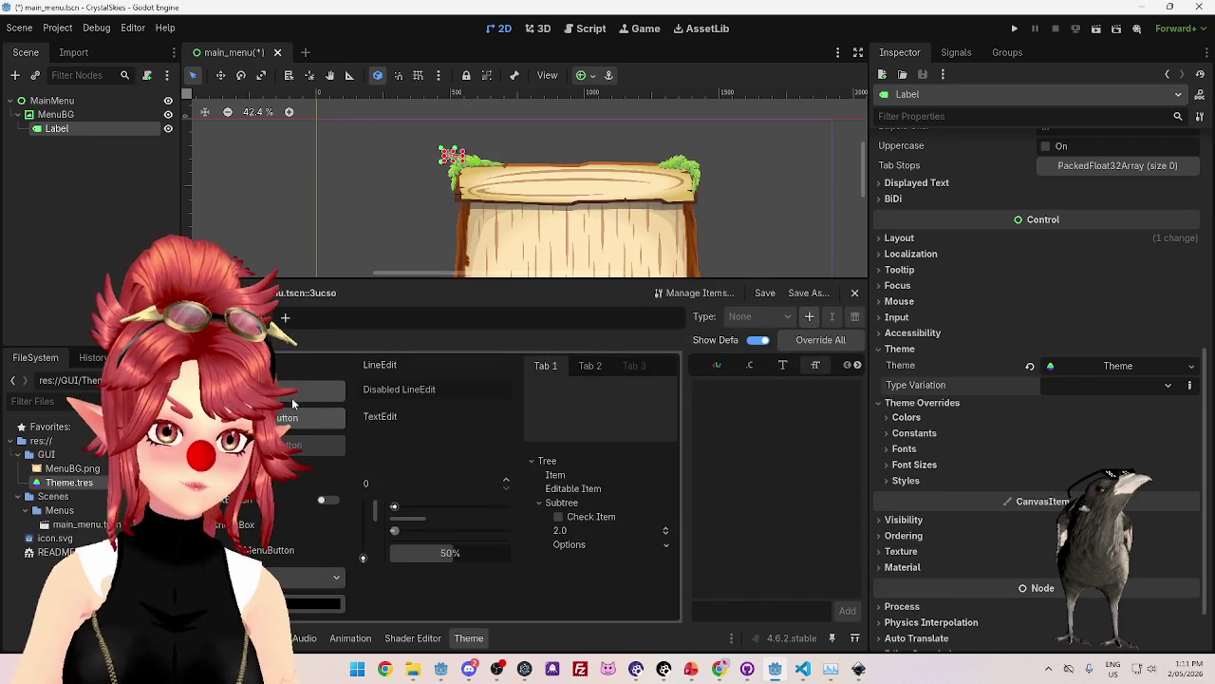
click(718, 669)
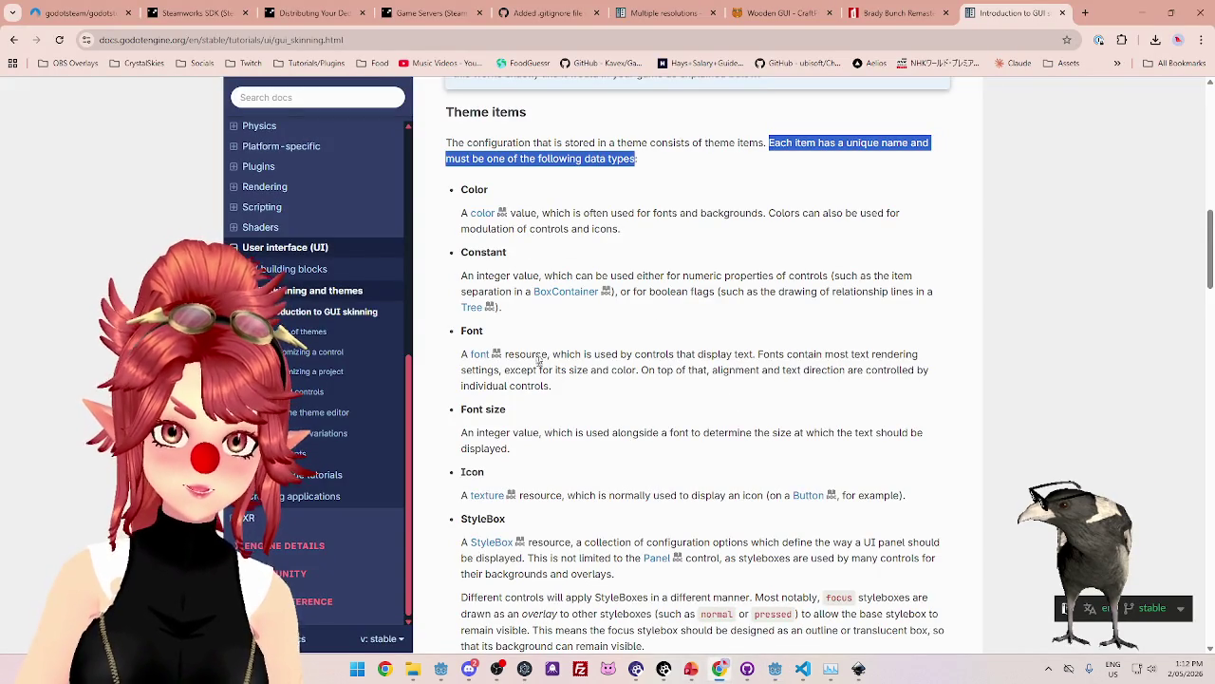
Read down to the Theme types section of the docs, then return to the Godot editor.
scroll(532, 332, down, 2)
drag(518, 243, 664, 245)
scroll(632, 361, down, 3)
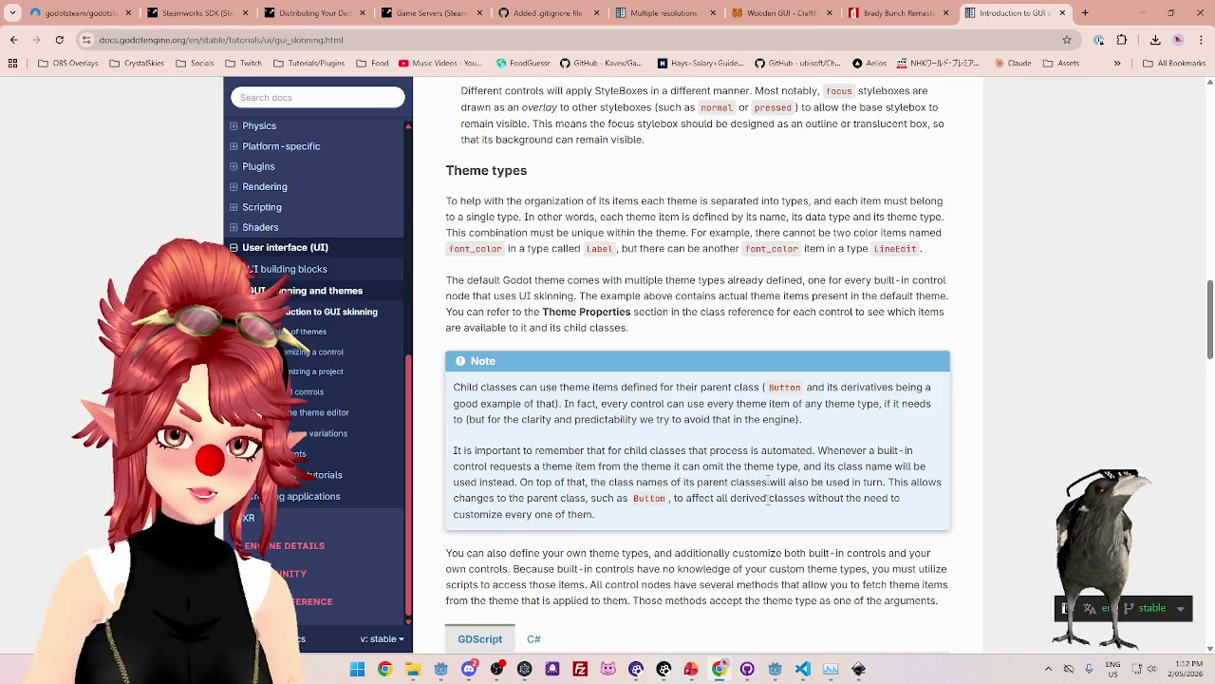
click(776, 670)
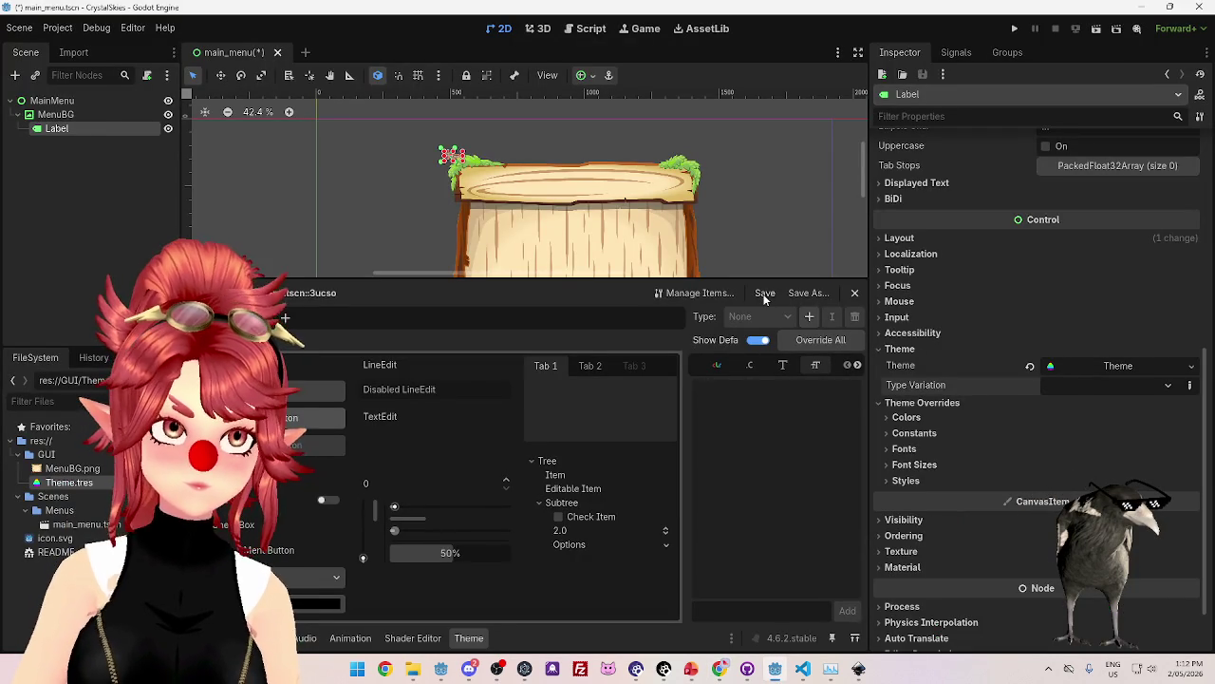
click(1087, 389)
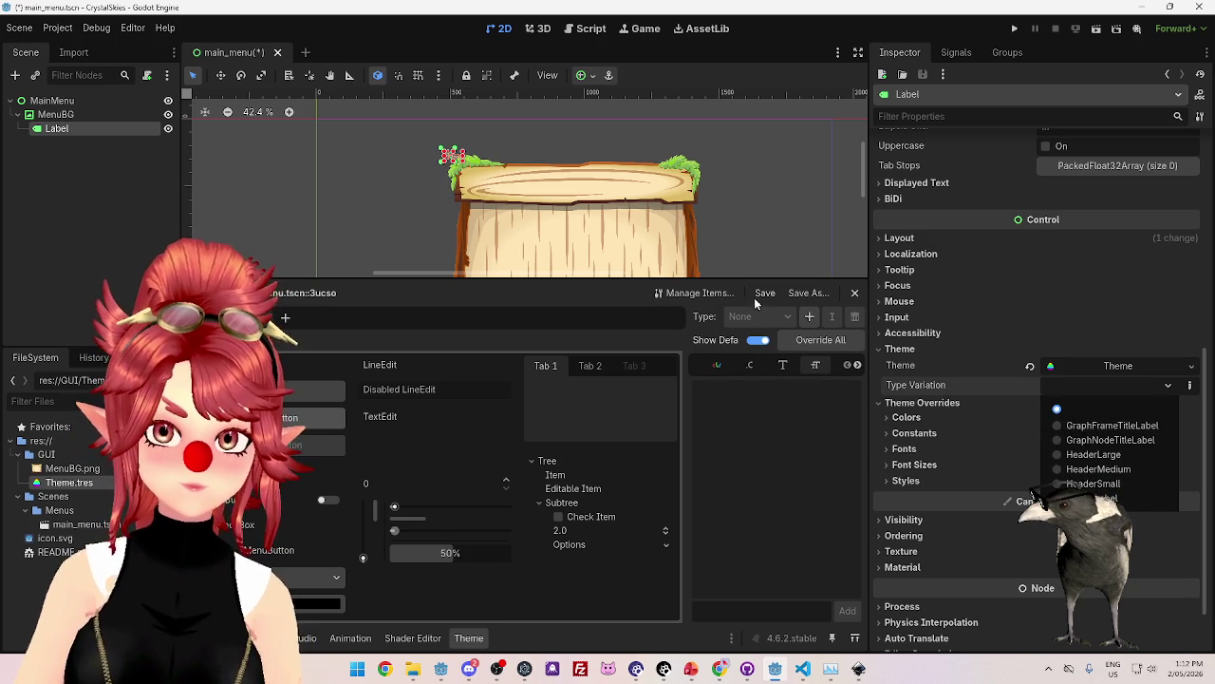
click(813, 364)
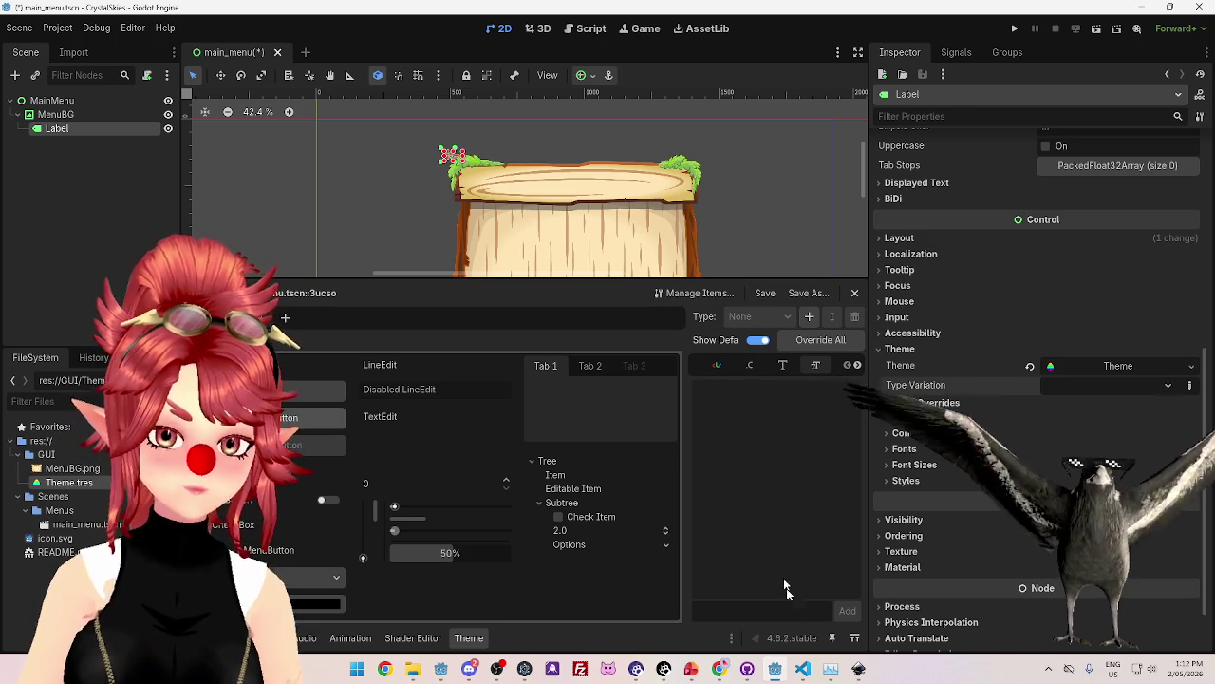
click(719, 668)
Find the start of the Theme types section on the GUI skinning page.
scroll(655, 283, down, 3)
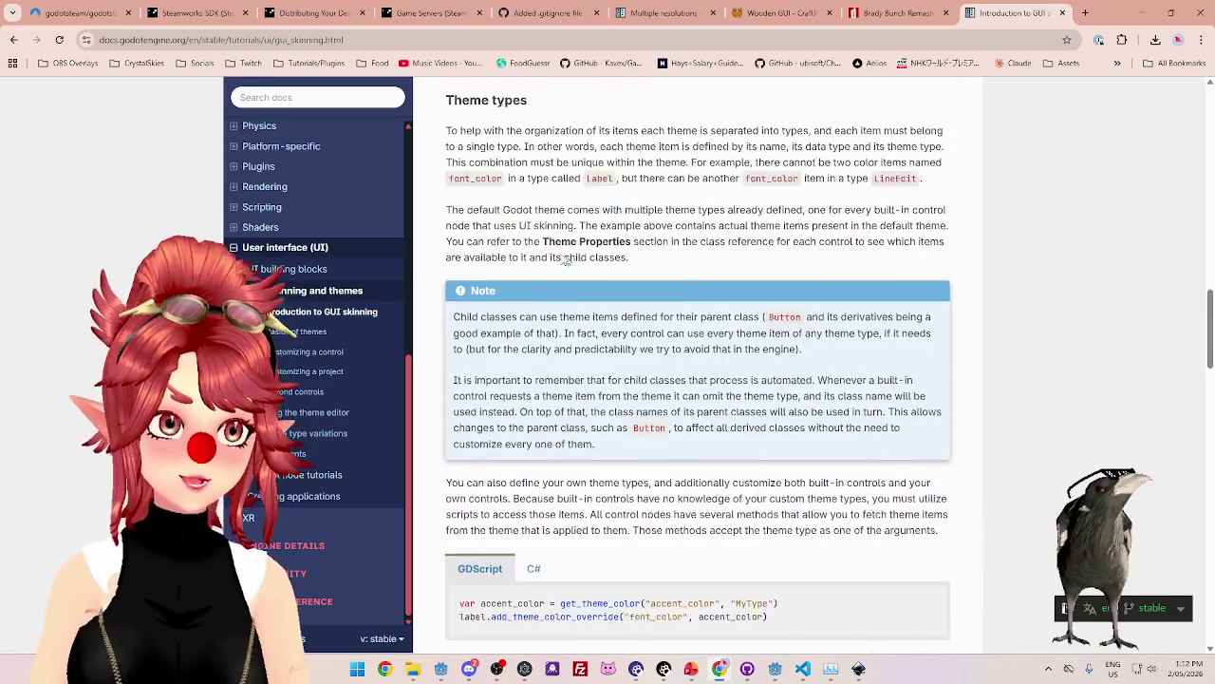
scroll(623, 279, up, 3)
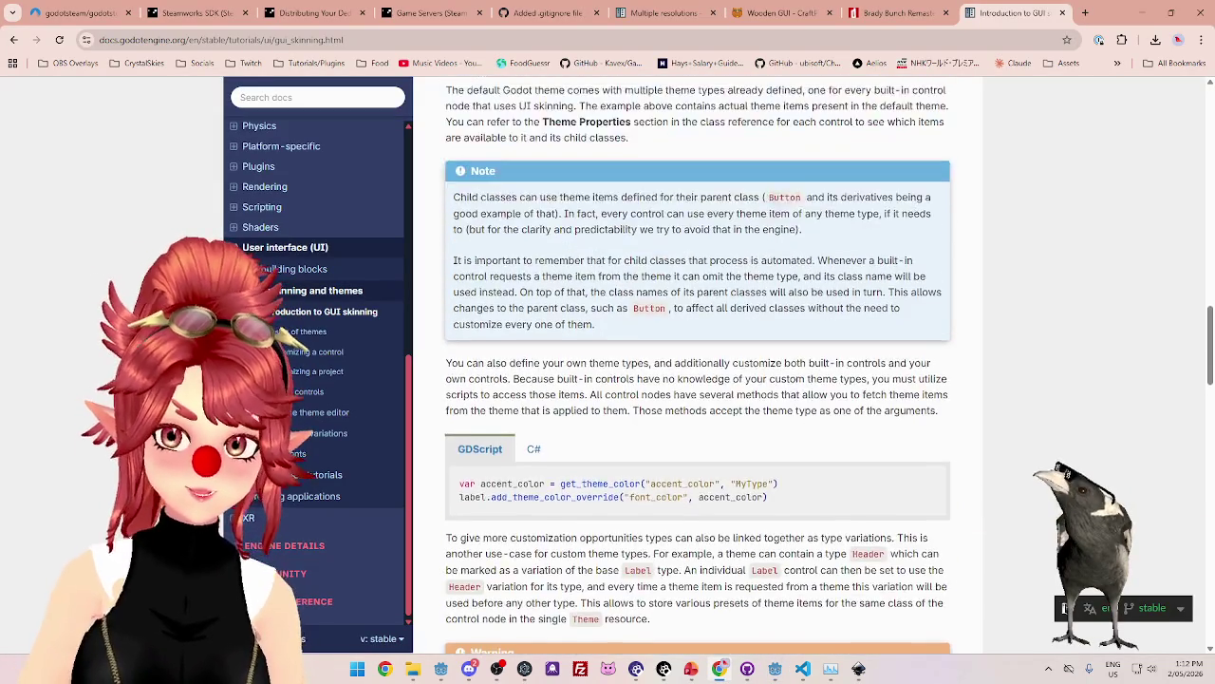
scroll(623, 278, down, 1)
scroll(613, 263, down, 3)
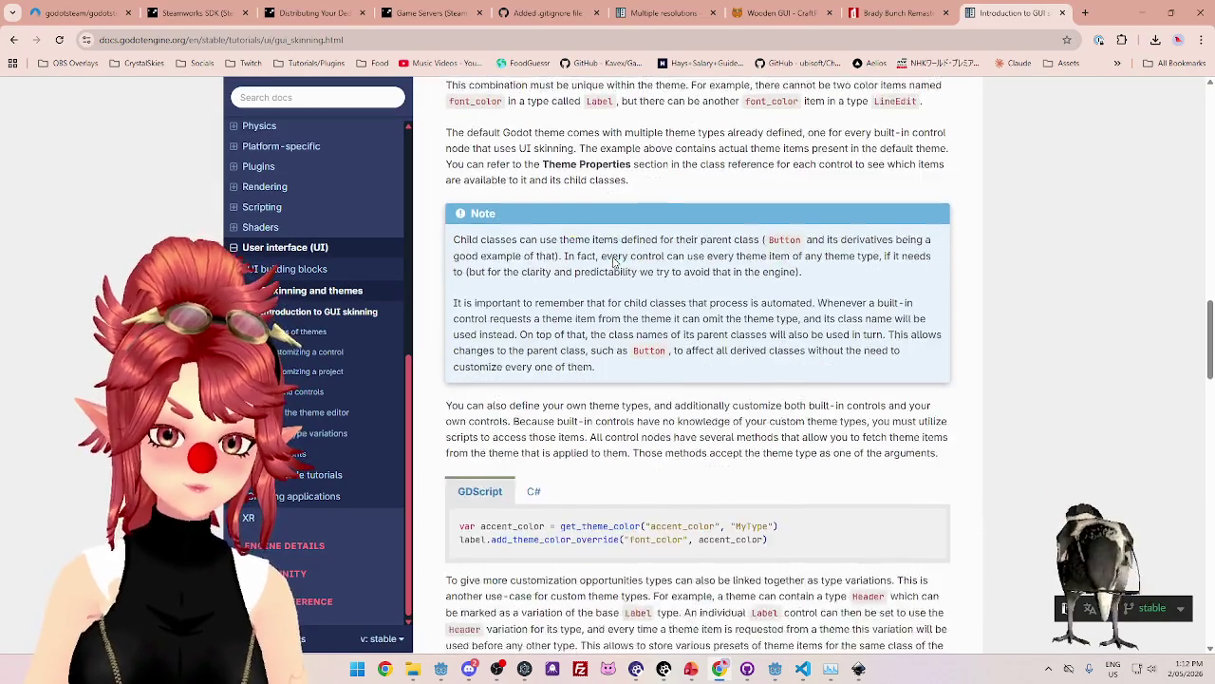
scroll(614, 262, up, 2)
scroll(614, 262, up, 1)
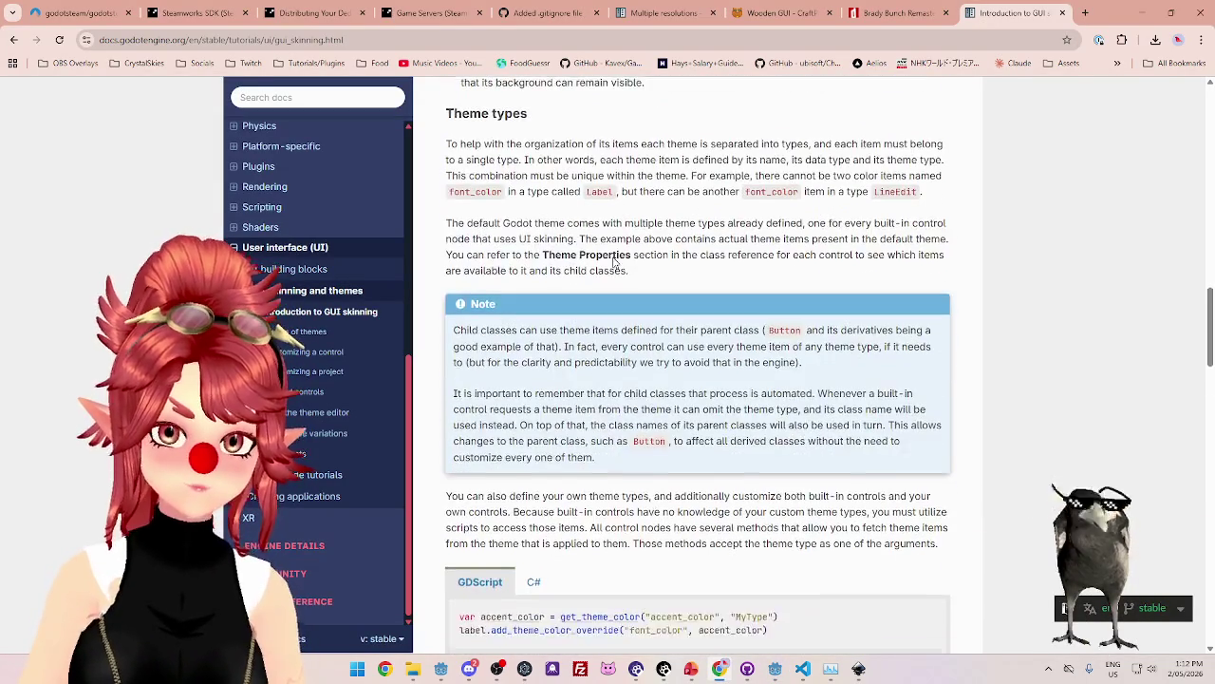
scroll(596, 241, up, 2)
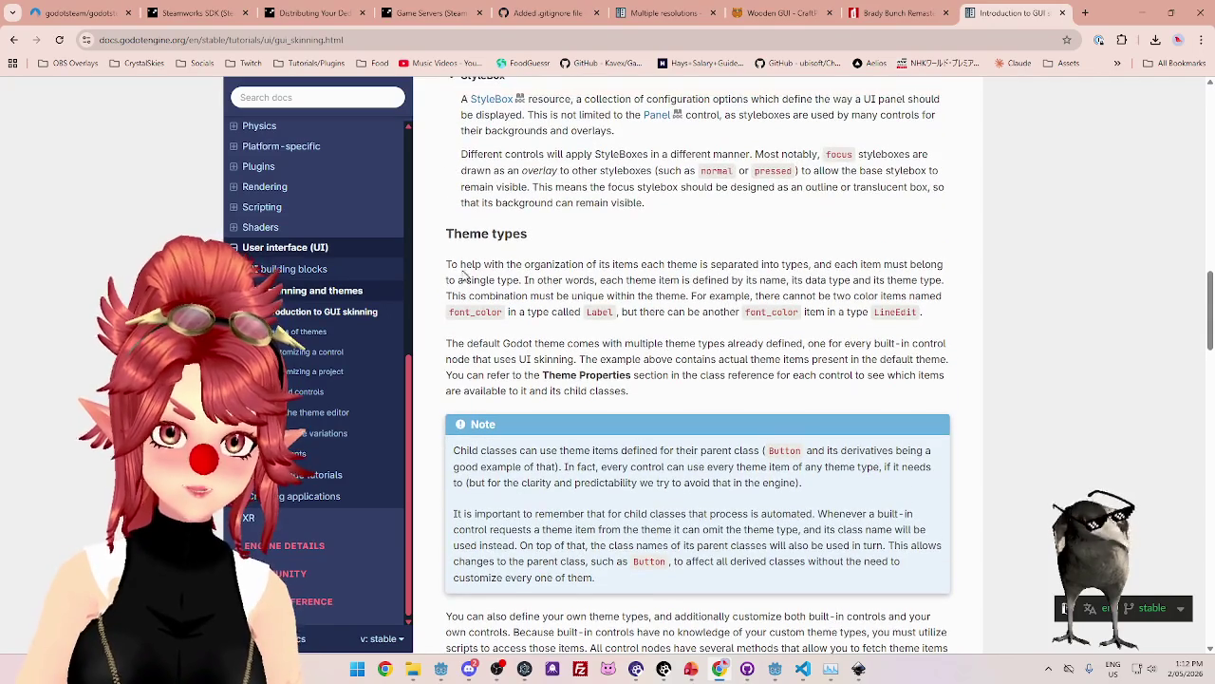
Highlight and read the opening sentences of the Theme types paragraph.
drag(451, 264, 570, 274)
scroll(516, 194, down, 2)
drag(493, 264, 687, 265)
click(709, 265)
mouse_move(447, 265)
mouse_down()
mouse_move(883, 264)
mouse_move(588, 296)
mouse_move(520, 280)
mouse_move(886, 280)
mouse_up()
click(886, 281)
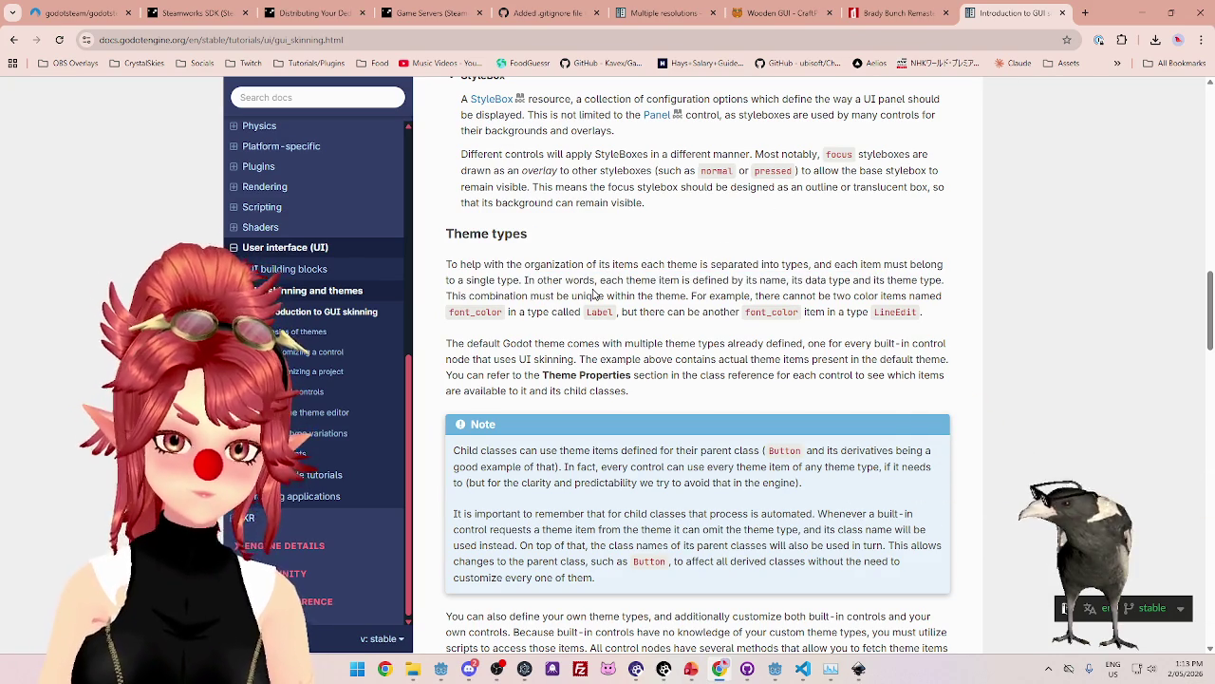
Read on through type variations to the Header variation of Label example.
scroll(595, 289, down, 1)
scroll(689, 274, down, 2)
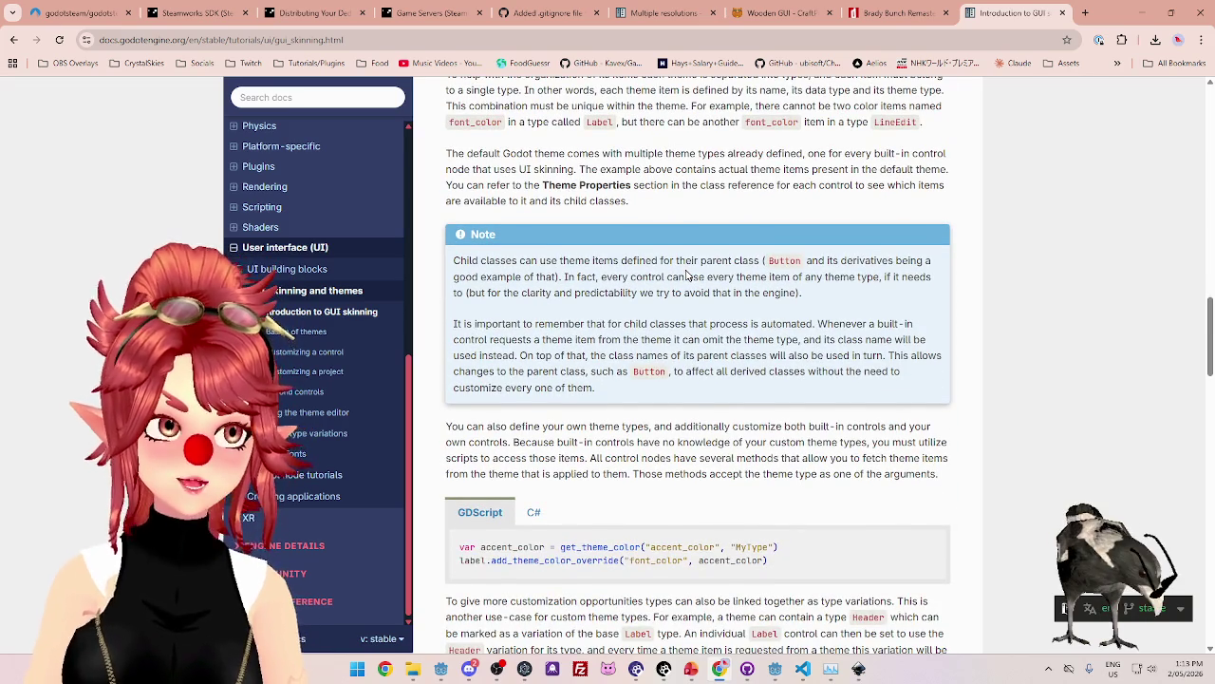
scroll(703, 273, down, 4)
scroll(714, 273, up, 3)
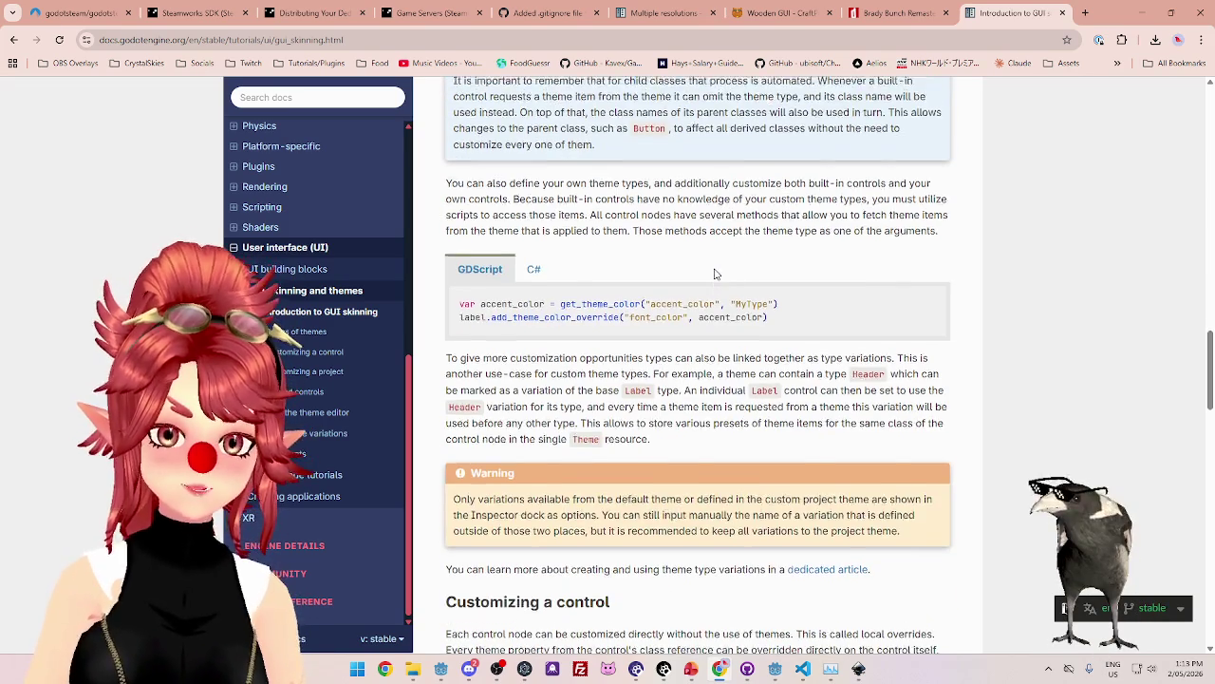
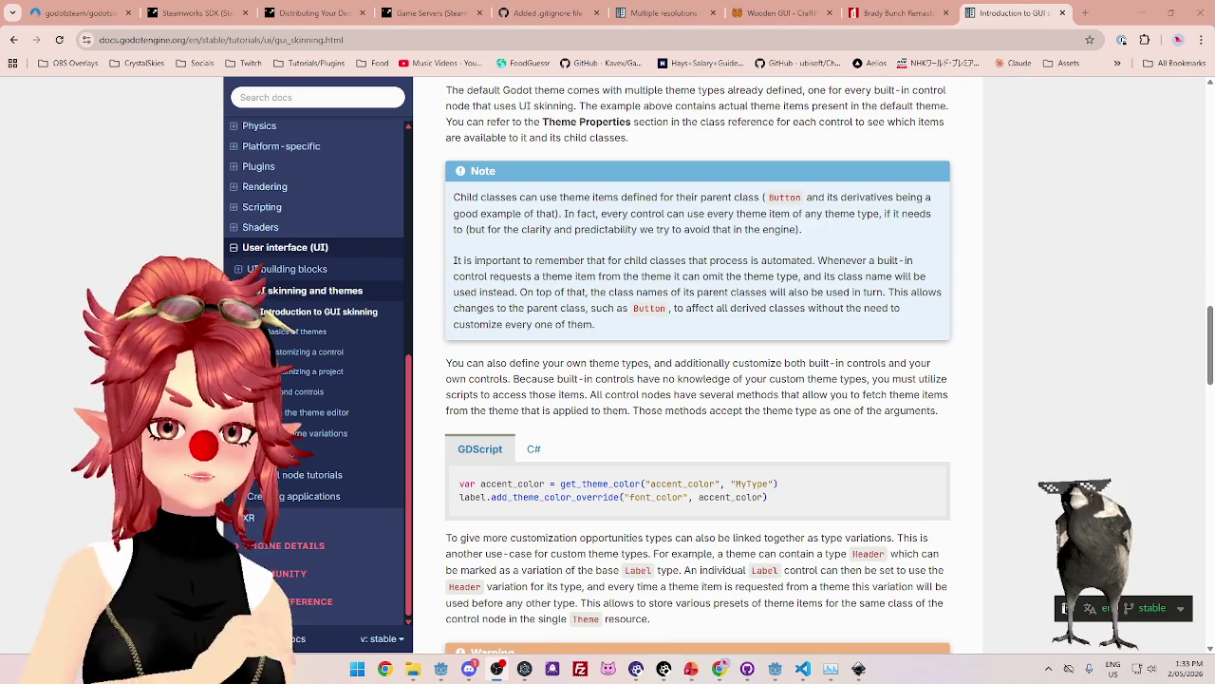
Read the Godot theme docs in Chrome, highlighting the sentence about what themes store.
scroll(613, 340, down, 2)
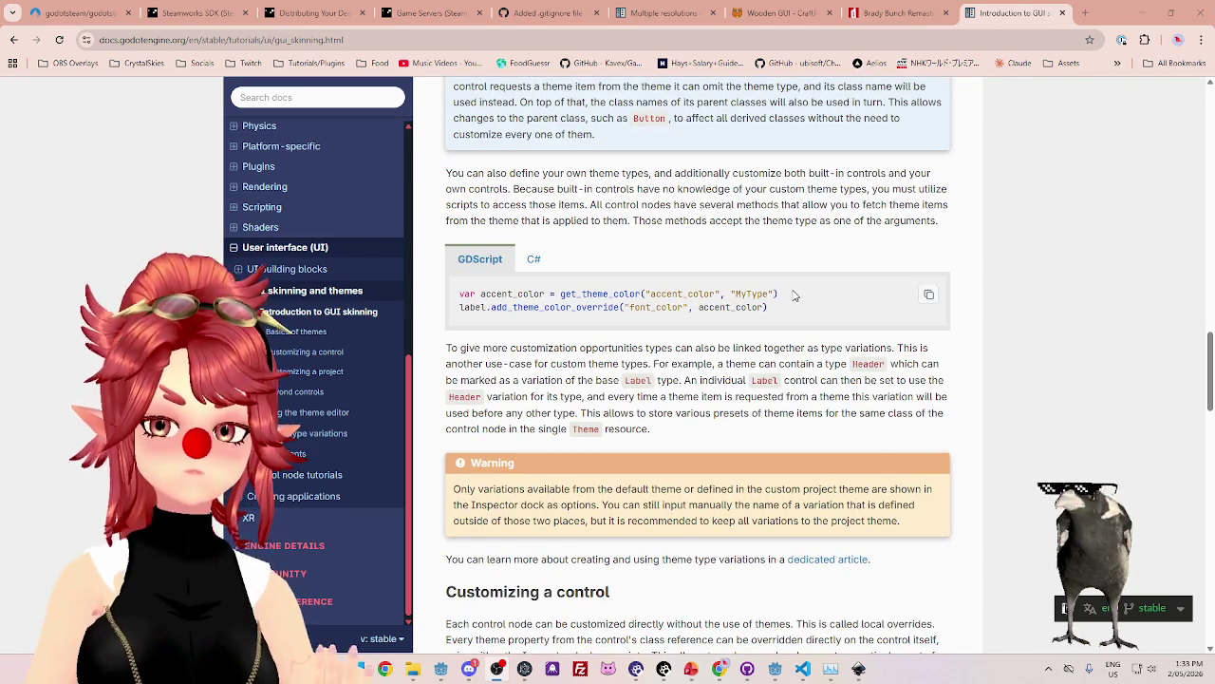
scroll(562, 311, down, 1)
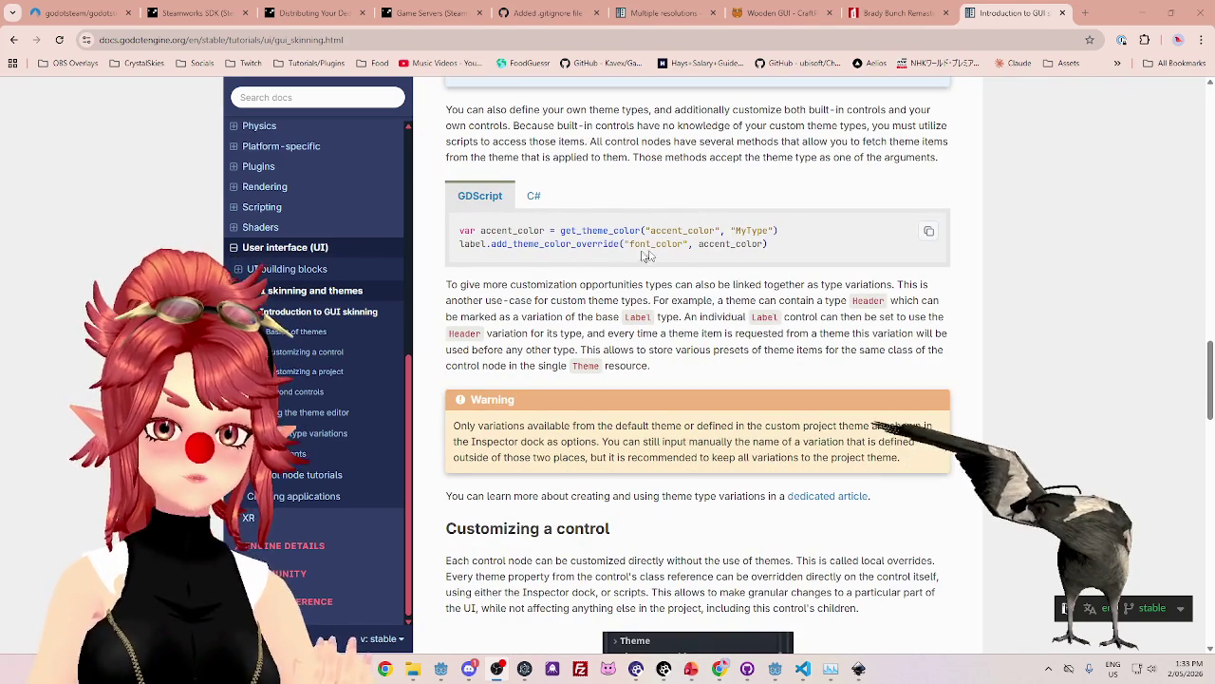
scroll(652, 242, down, 3)
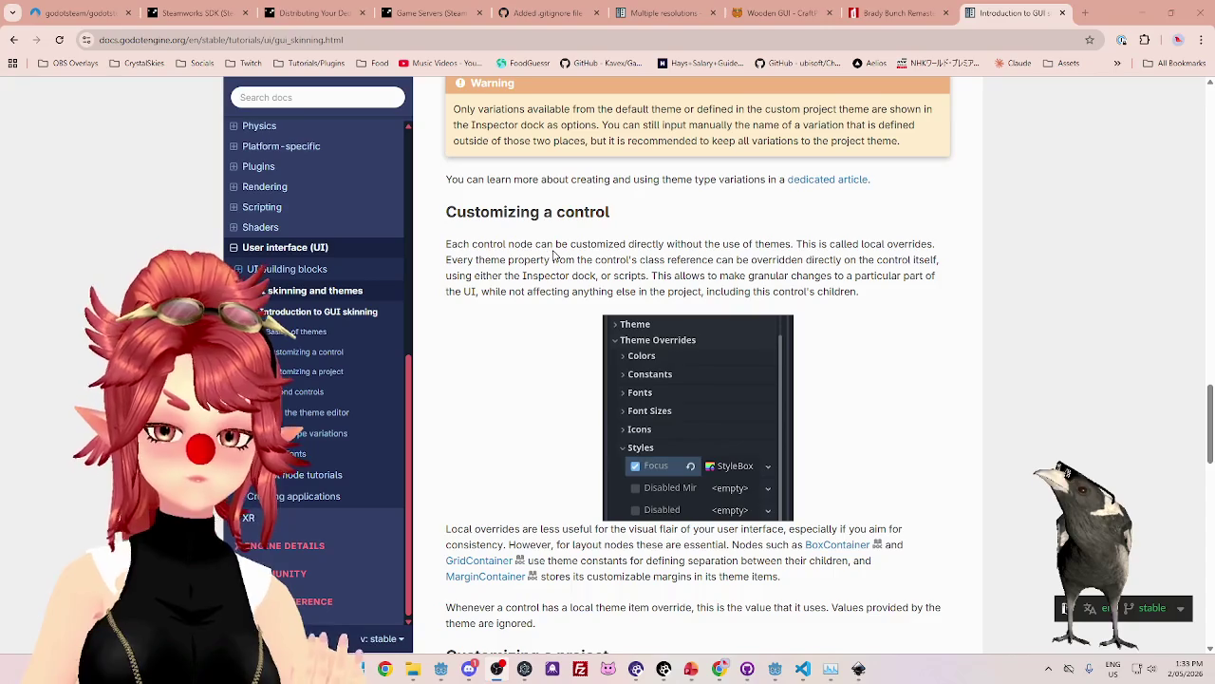
drag(530, 243, 750, 244)
scroll(560, 268, down, 3)
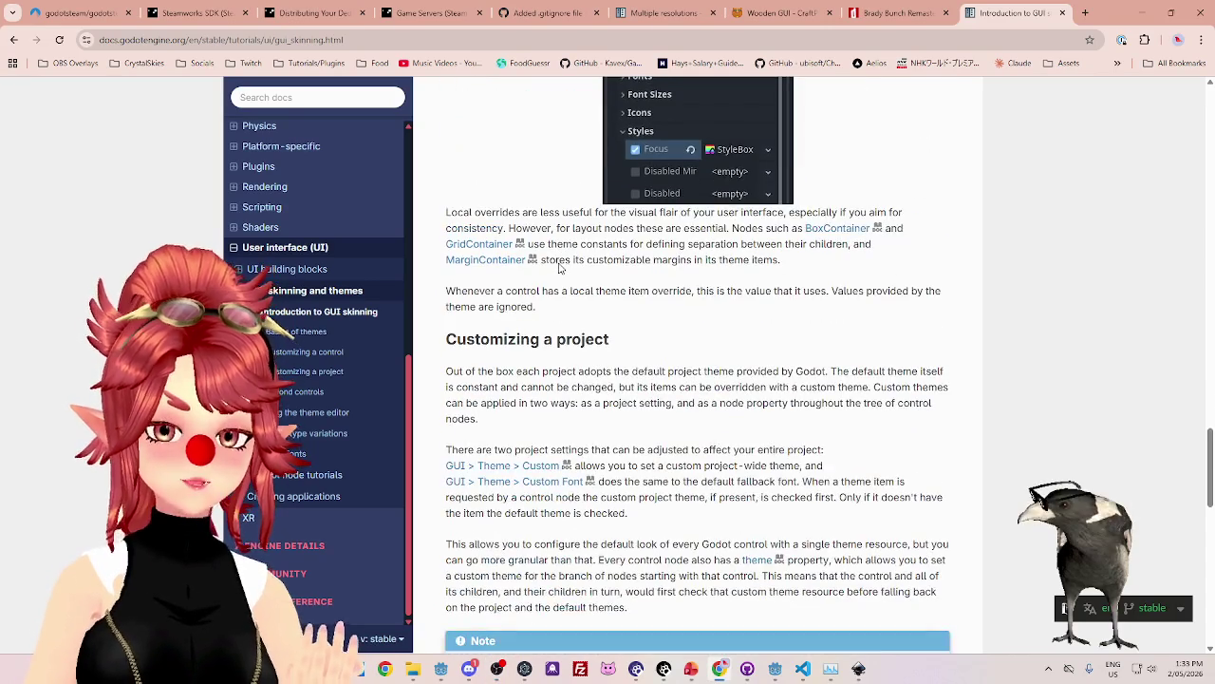
scroll(561, 269, down, 10)
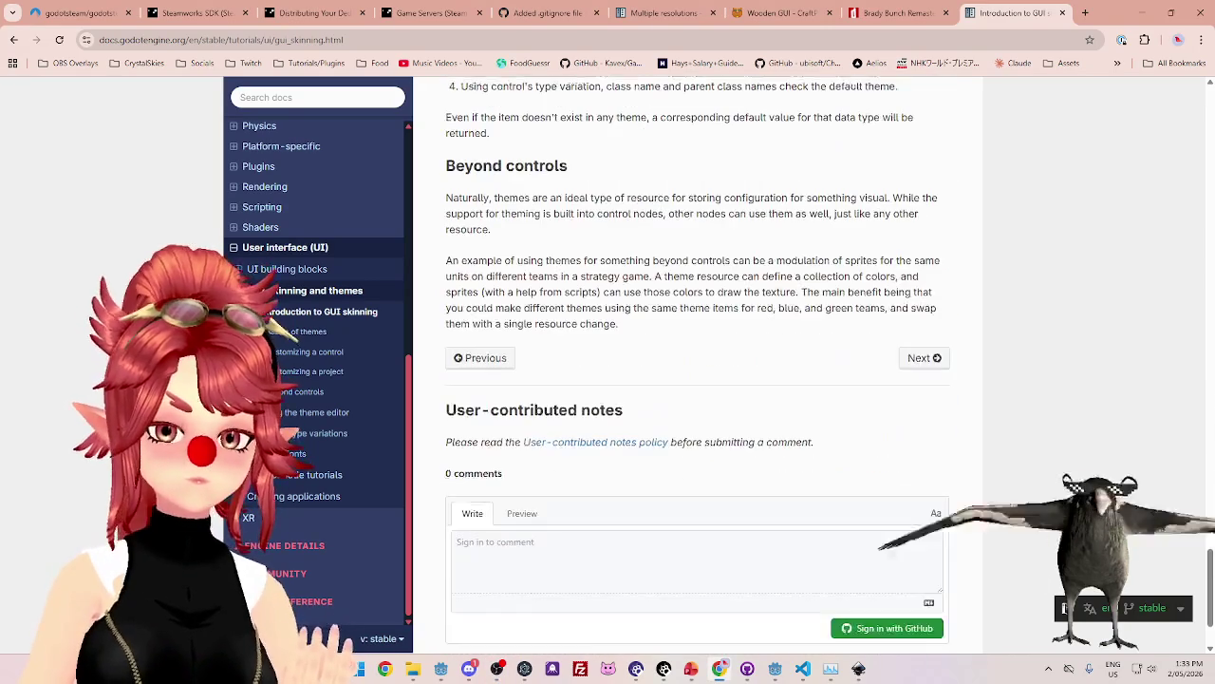
scroll(561, 271, up, 15)
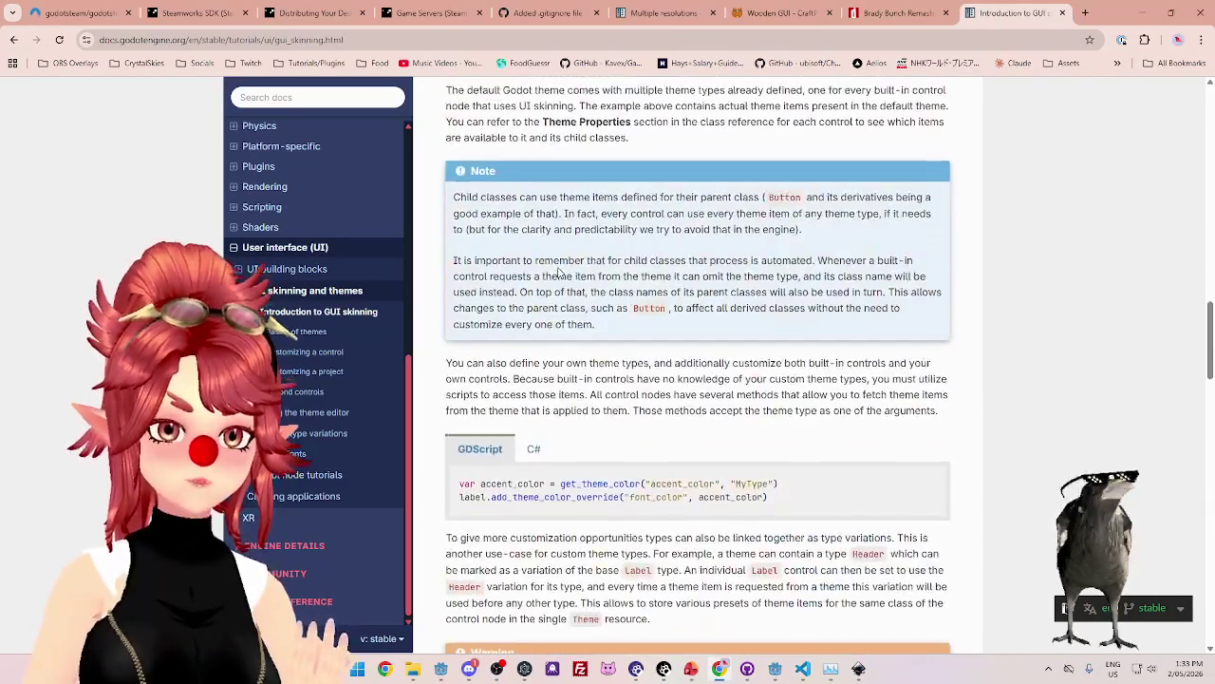
scroll(550, 305, up, 10)
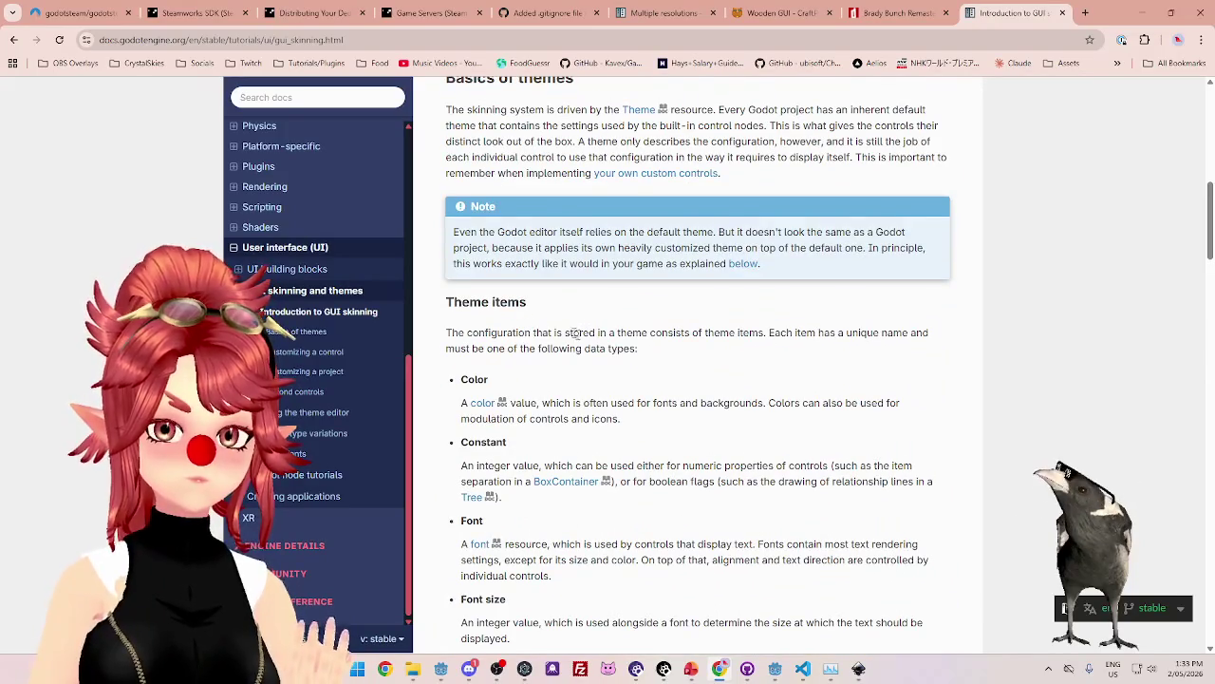
drag(531, 332, 750, 334)
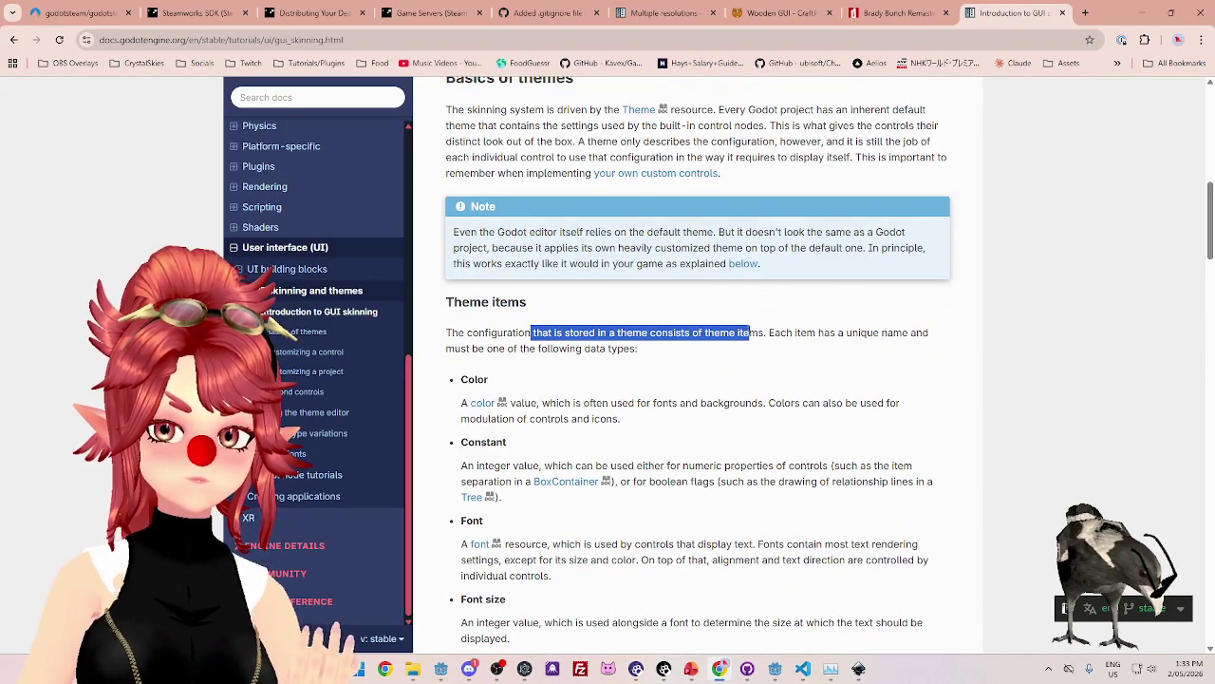
scroll(789, 325, down, 1)
mouse_move(786, 270)
mouse_down()
mouse_move(869, 268)
mouse_move(654, 299)
mouse_move(518, 289)
mouse_move(637, 286)
mouse_up()
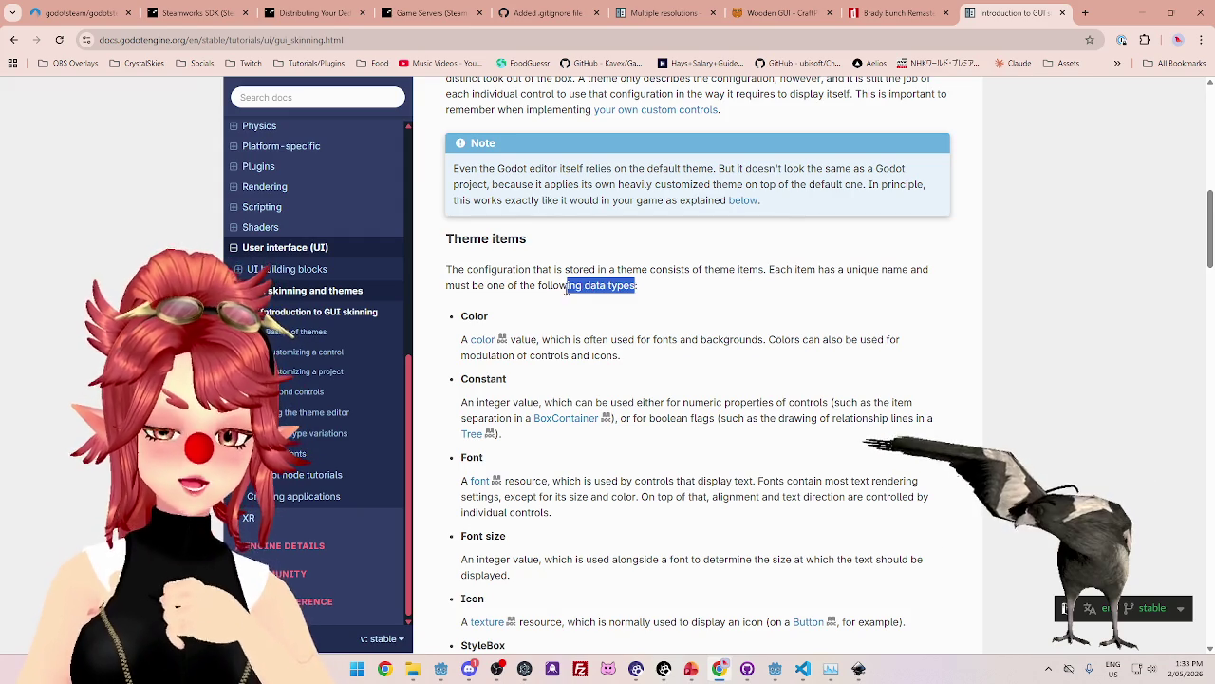
scroll(649, 334, down, 5)
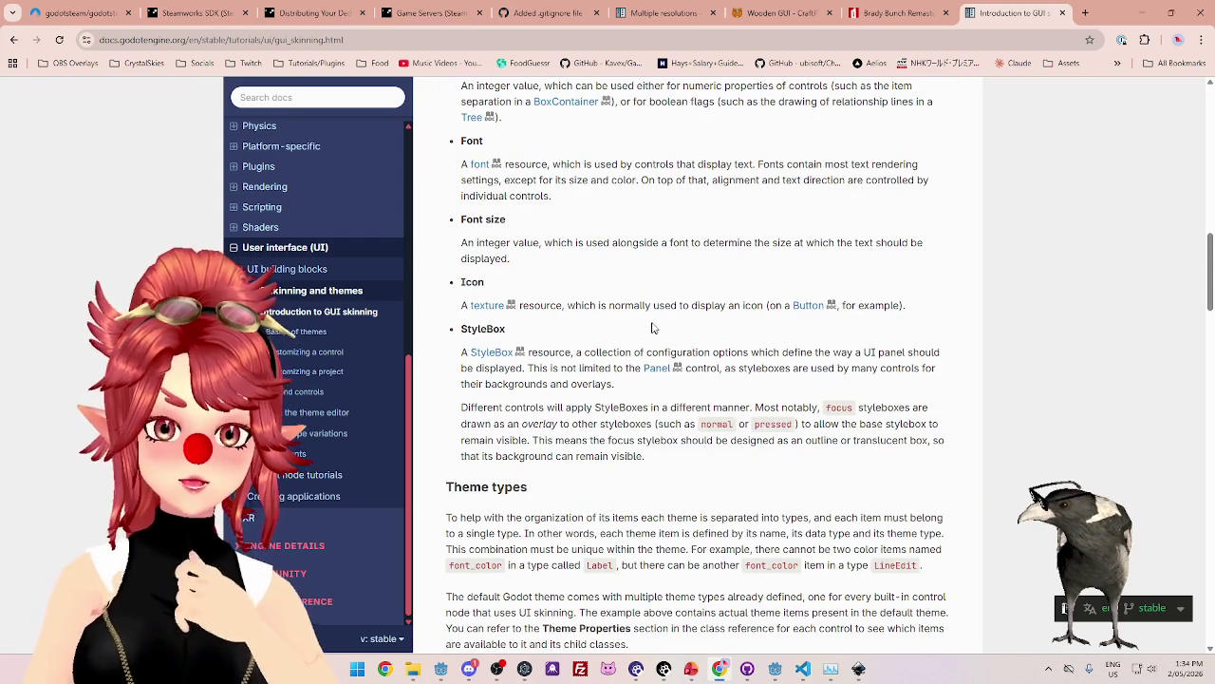
scroll(794, 371, up, 3)
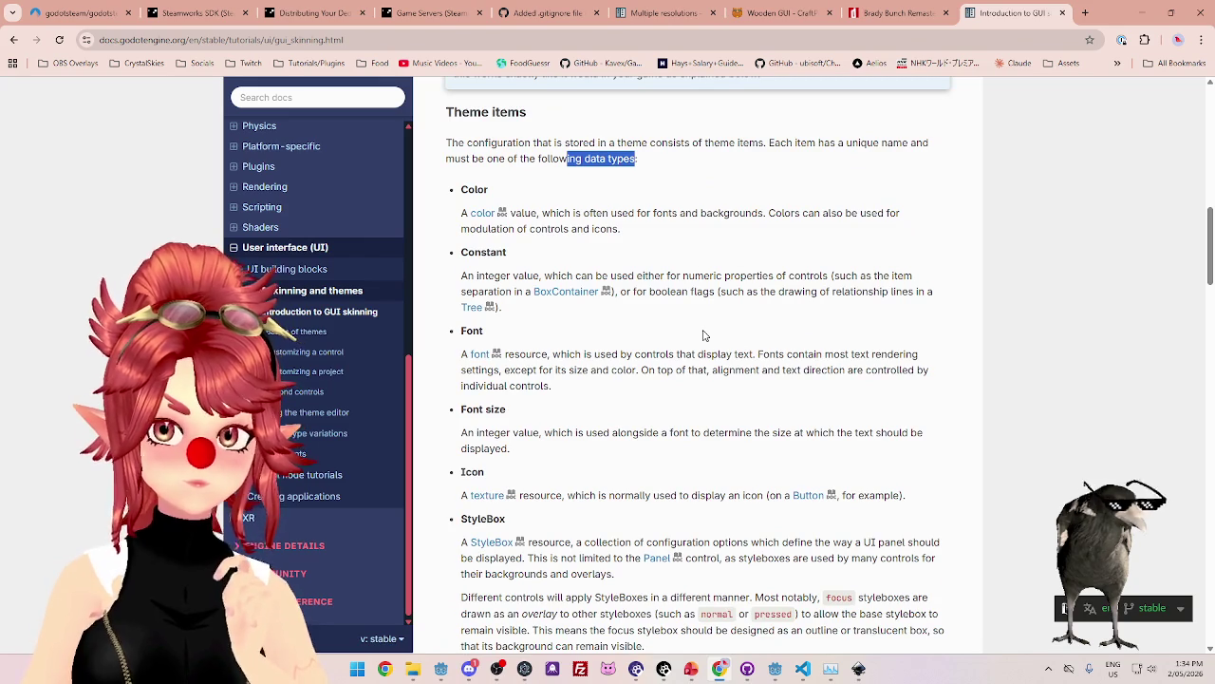
In Godot, check the still-empty Manage Theme Items list, then close the dialog.
click(776, 670)
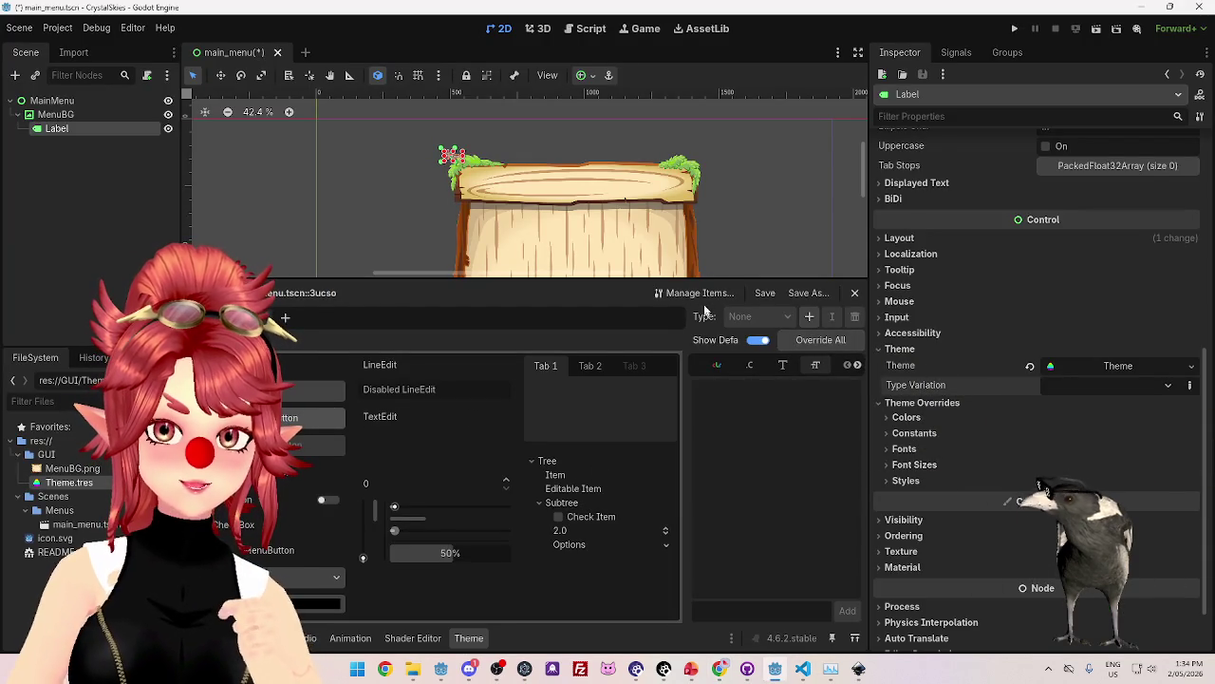
click(698, 293)
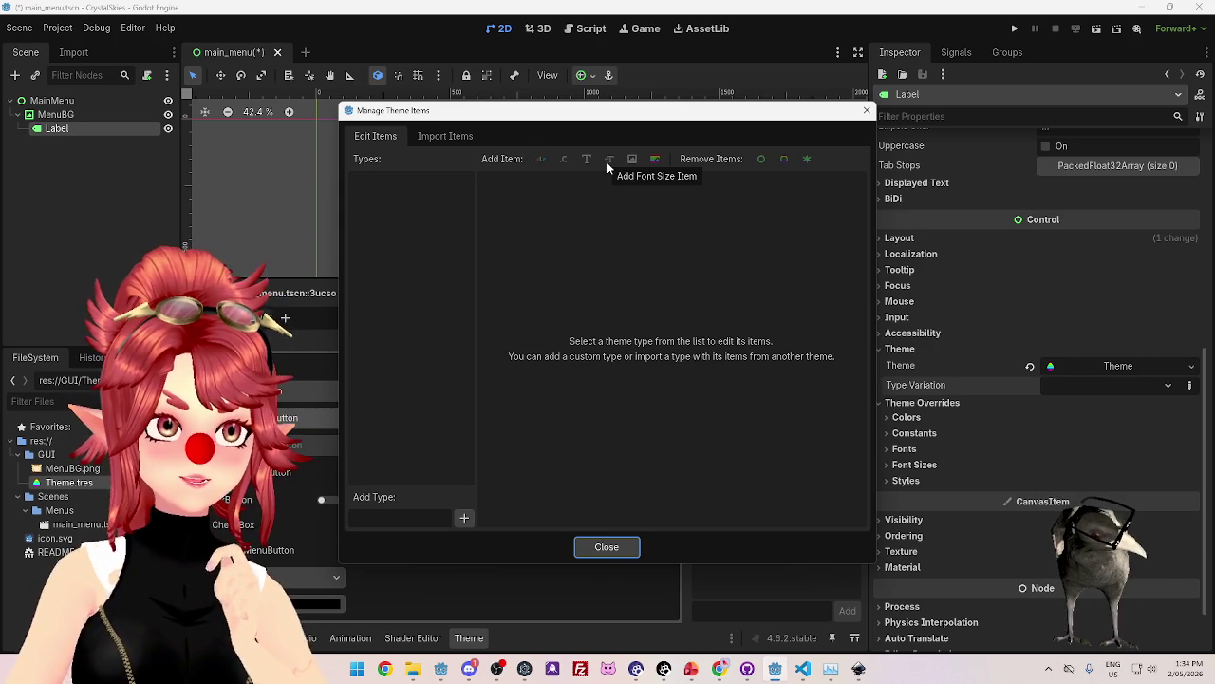
click(721, 671)
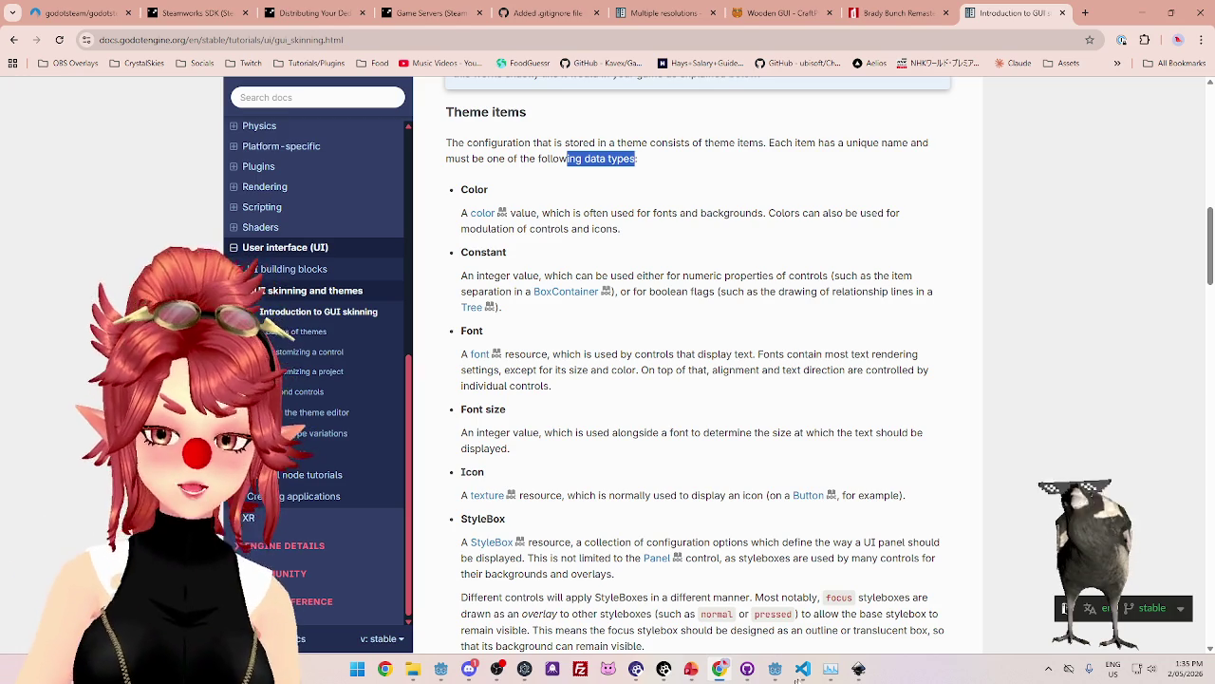
click(780, 673)
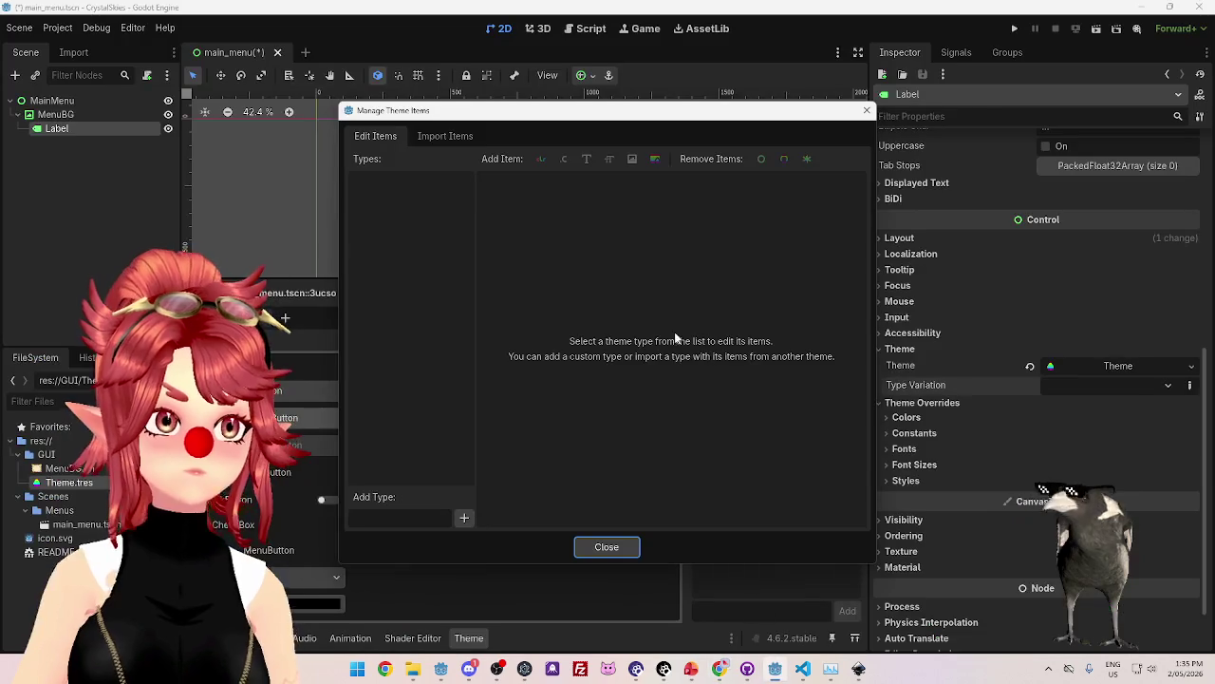
drag(567, 115, 514, 87)
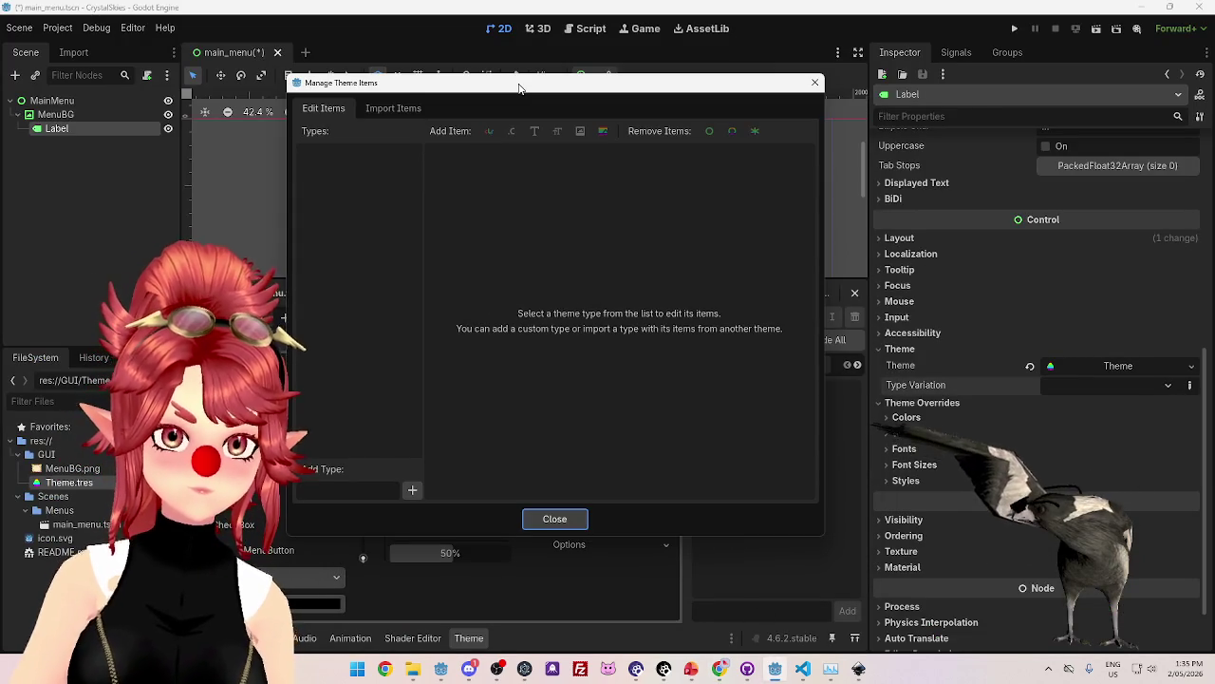
click(815, 83)
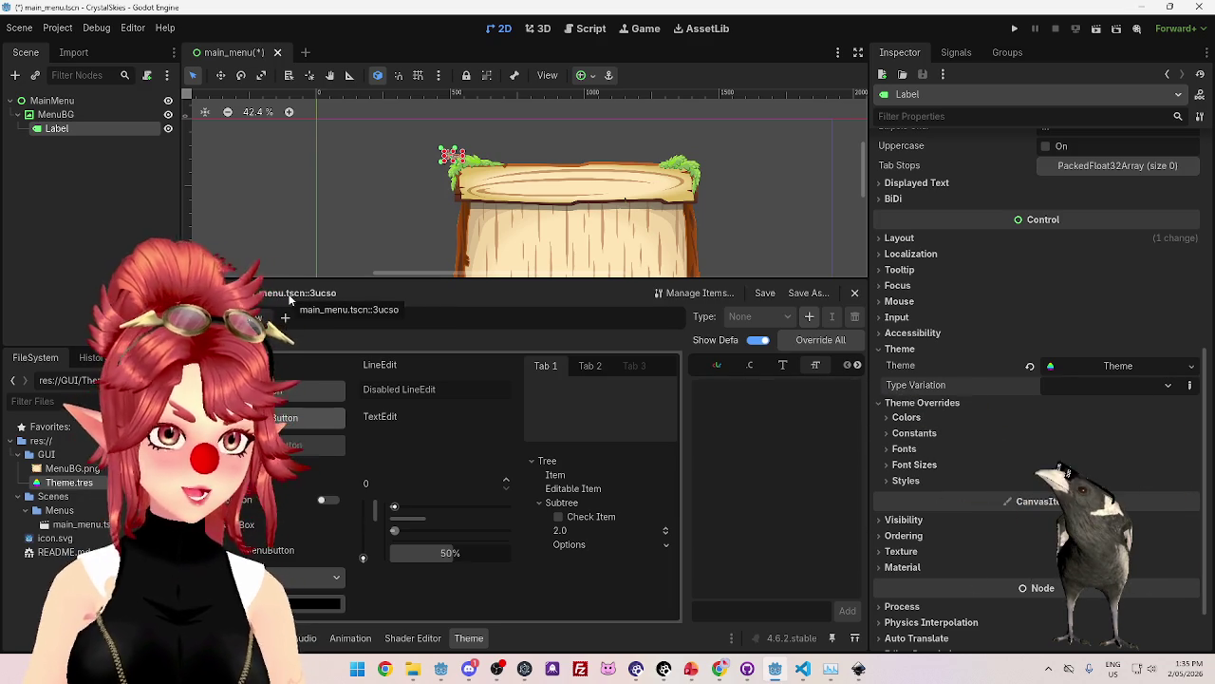
Open Theme.tres, clear MainMenu's built-in theme and drag Theme.tres into its Theme slot.
click(93, 484)
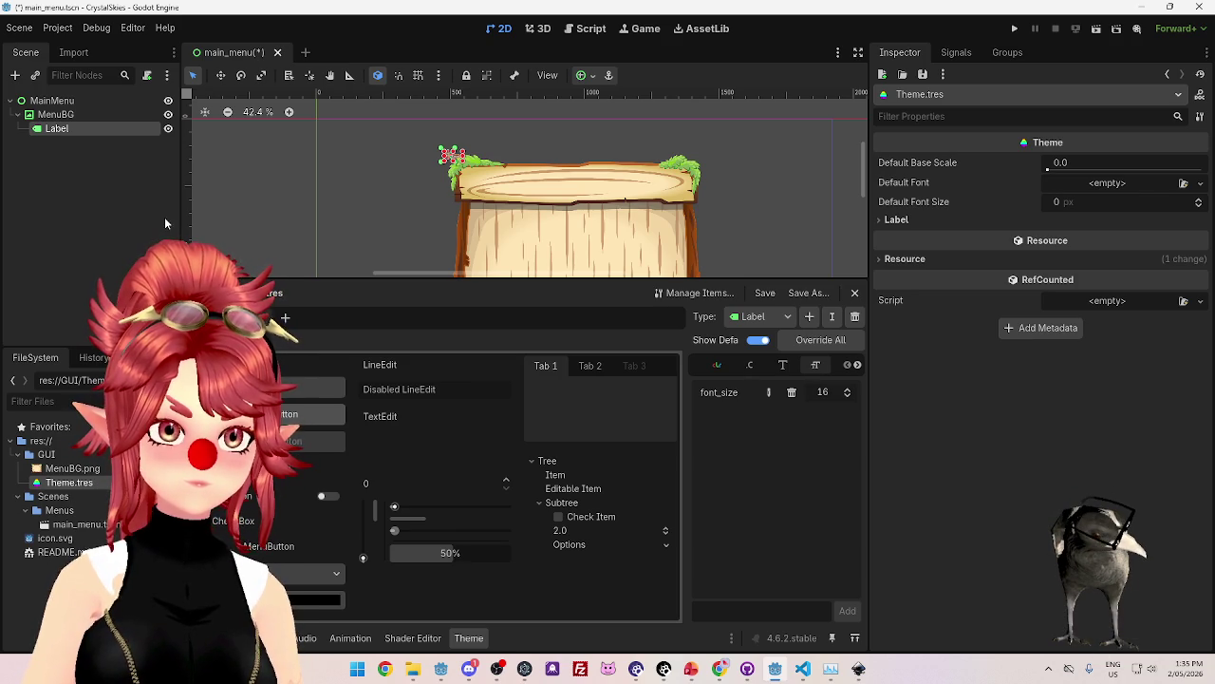
click(72, 102)
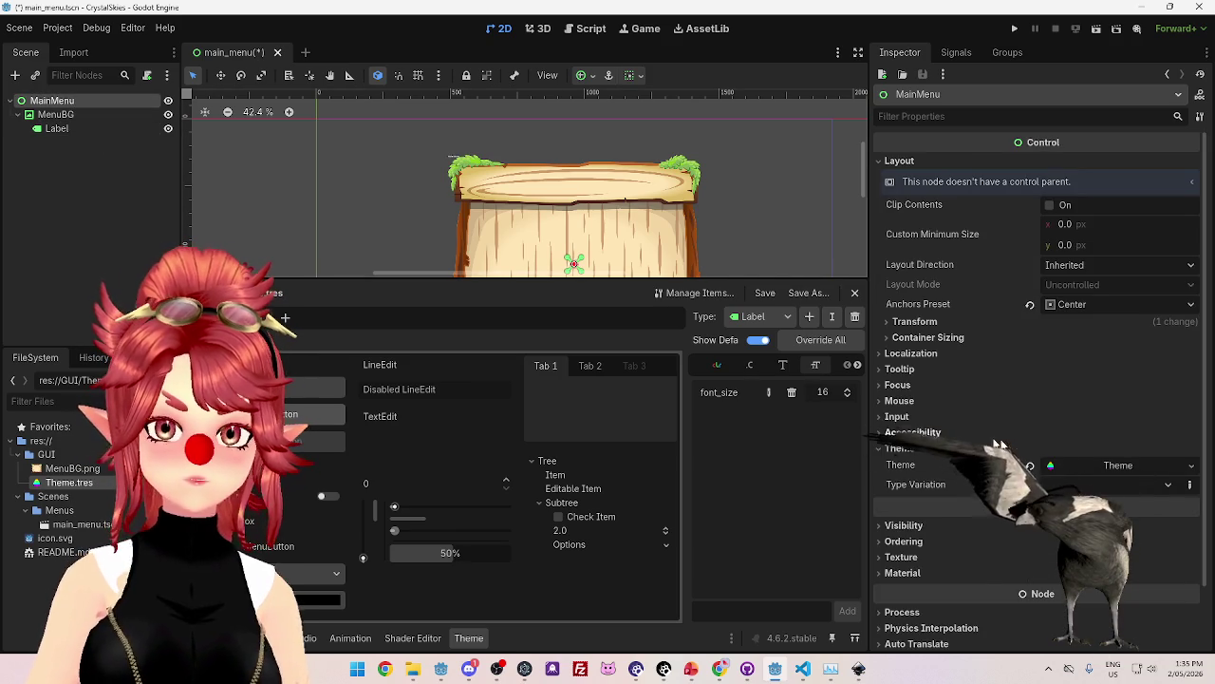
click(1103, 466)
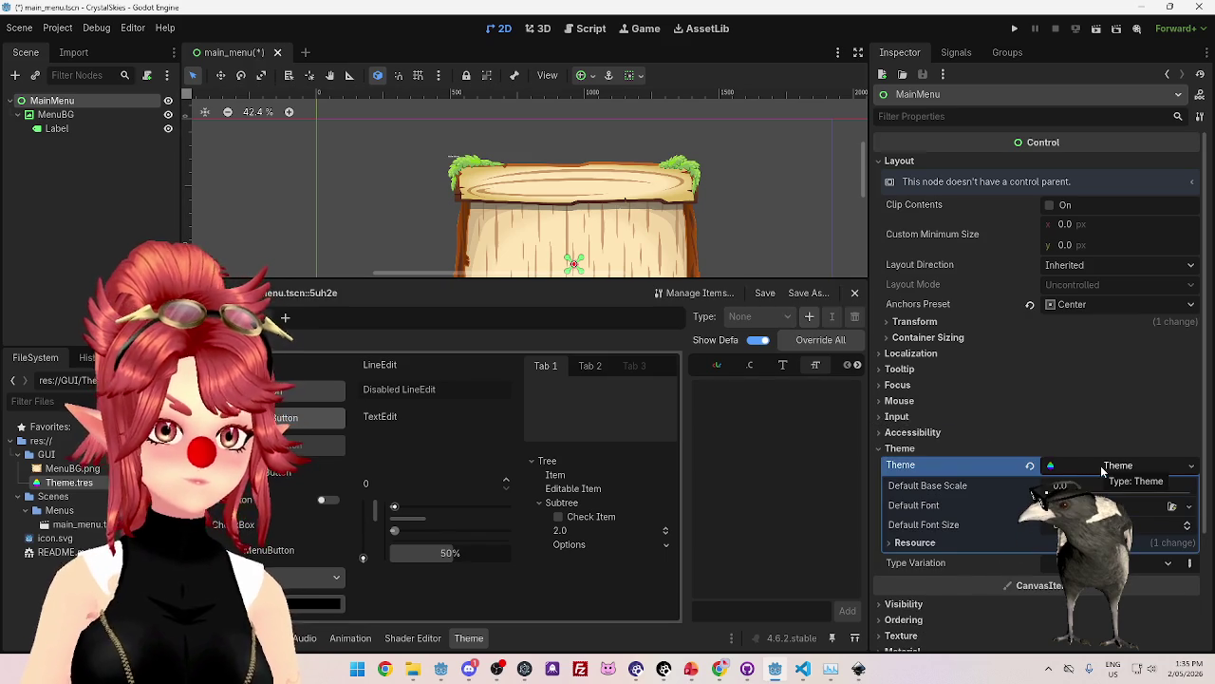
click(1030, 466)
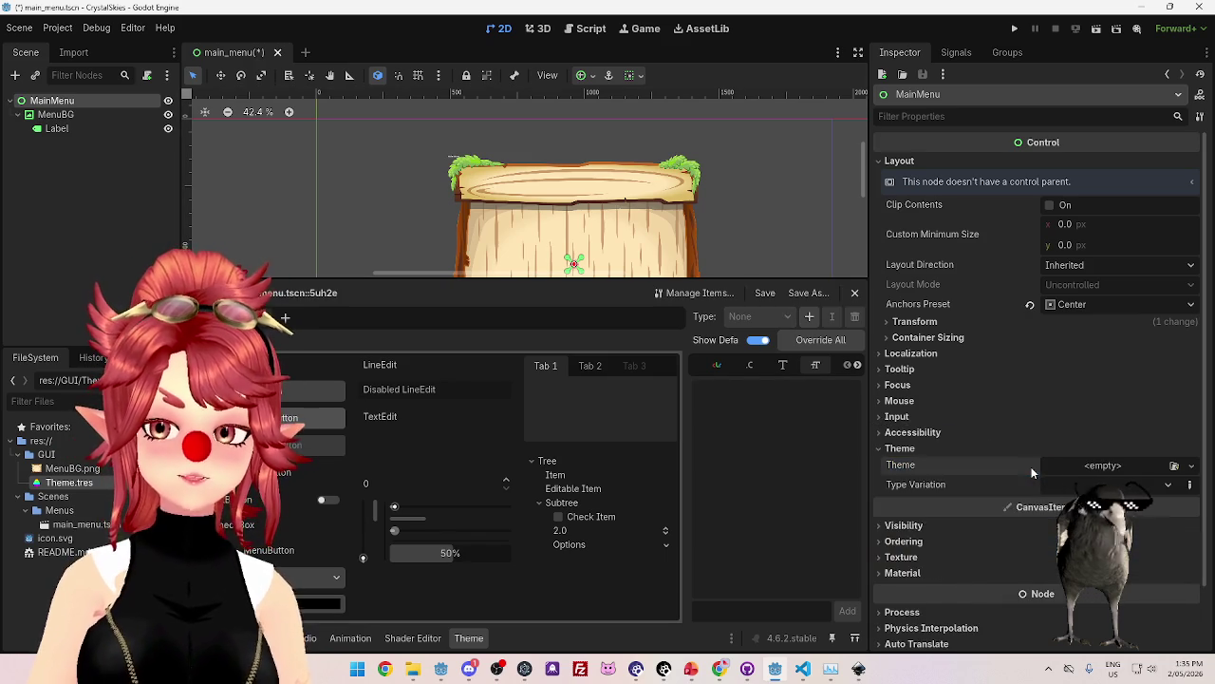
mouse_move(67, 487)
mouse_down()
mouse_move(1126, 465)
mouse_move(1098, 465)
mouse_up()
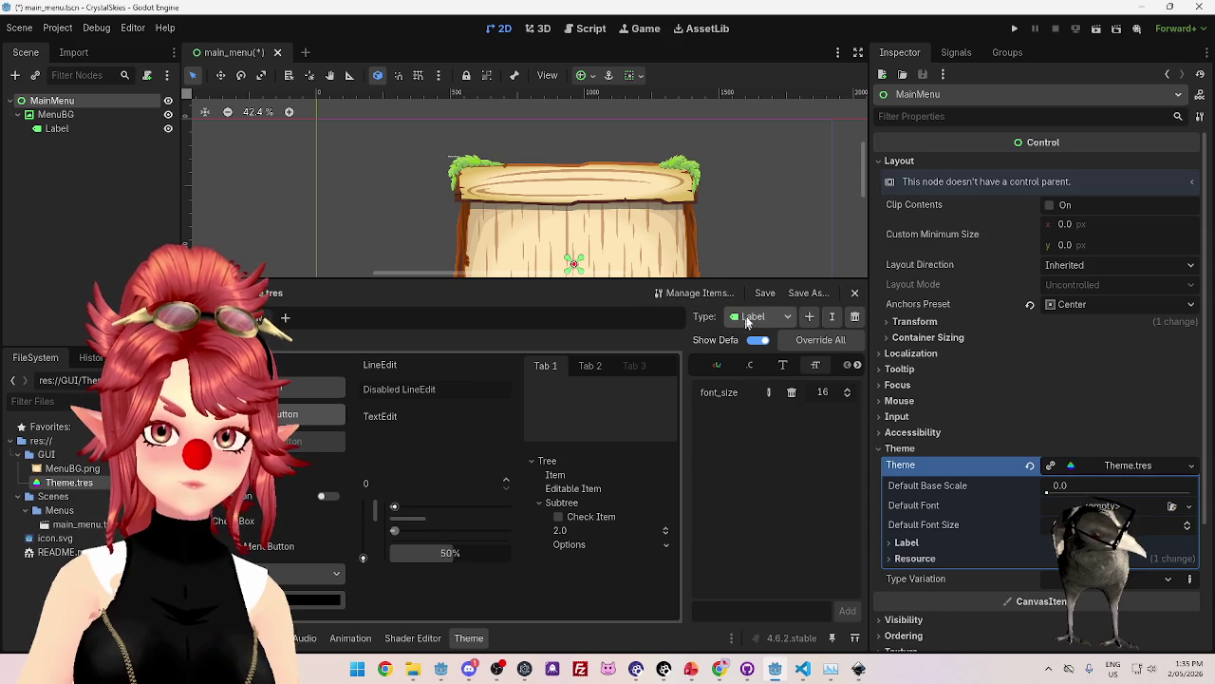
click(703, 293)
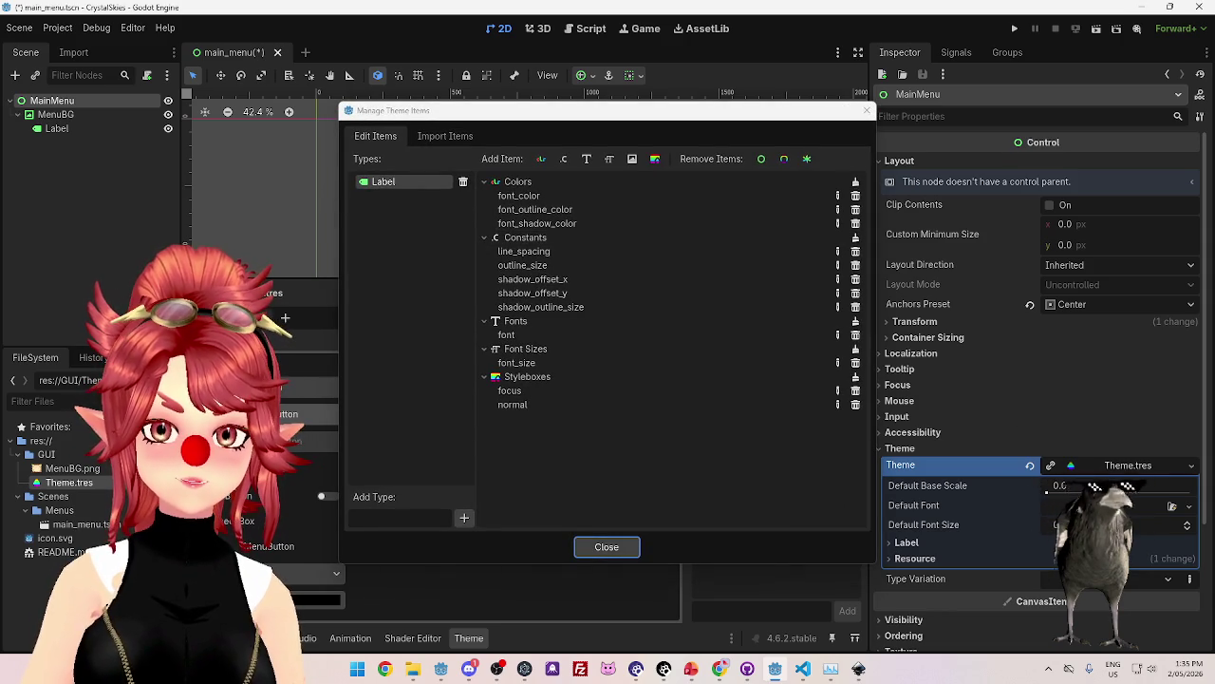
Add Label as a type in Theme.tres by filtering the type list for 'label'.
click(606, 547)
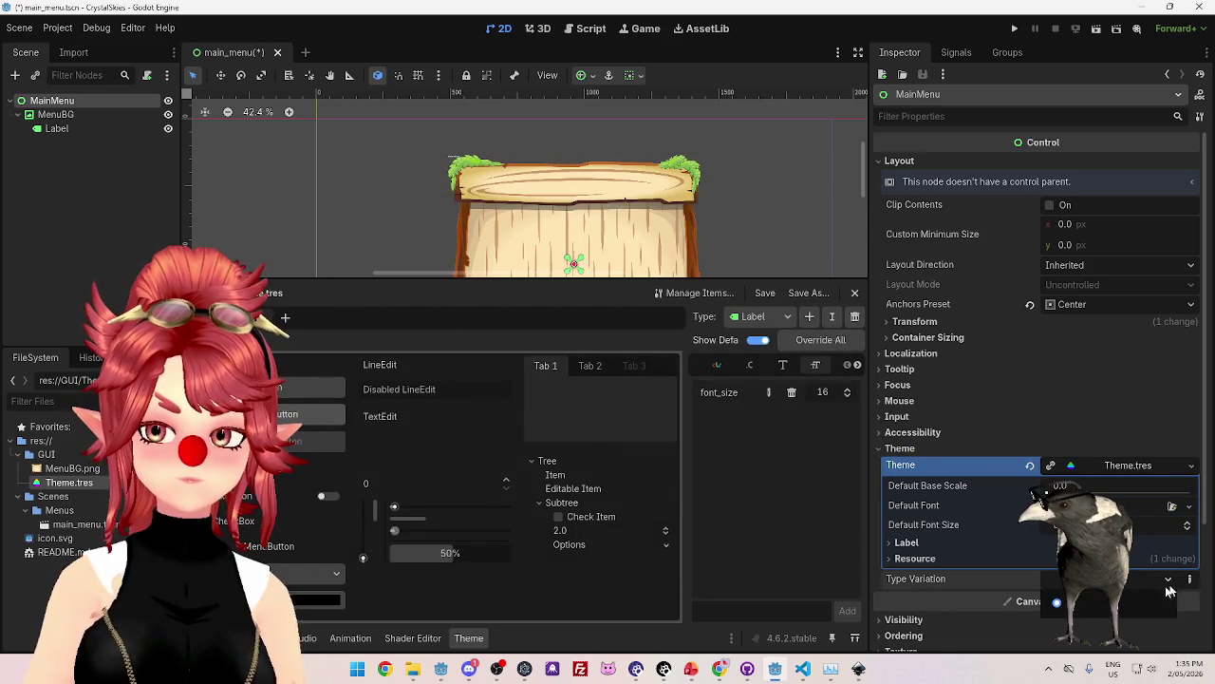
click(1089, 468)
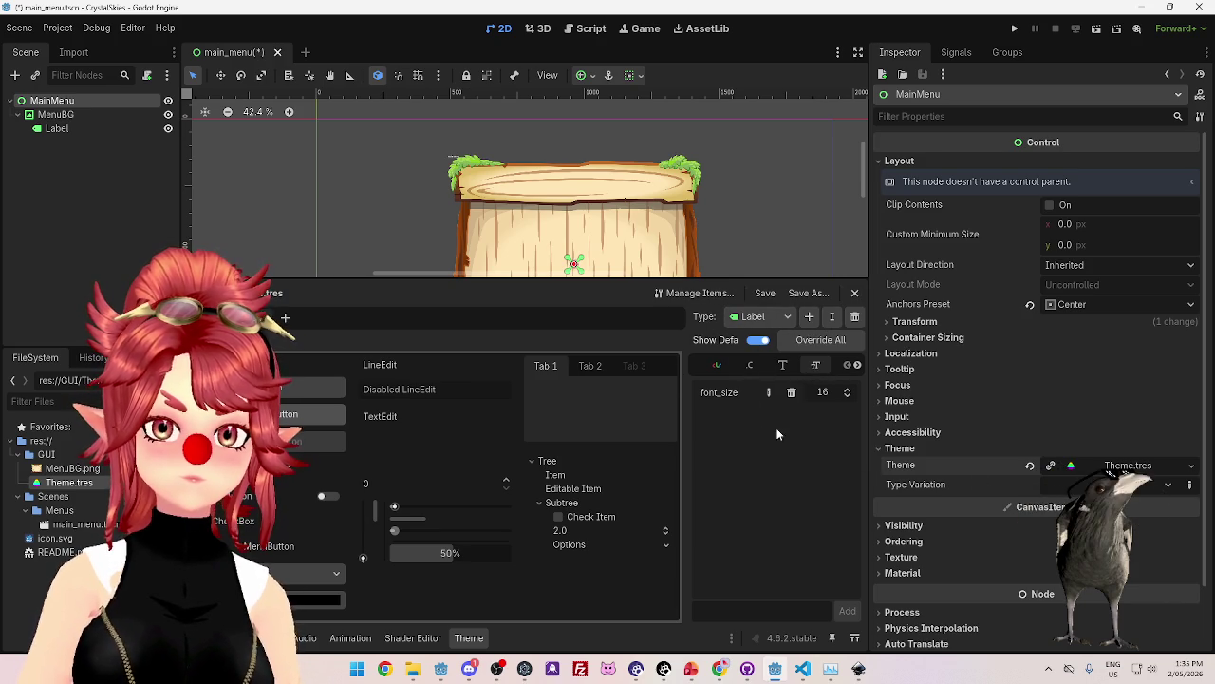
click(808, 317)
text(test)
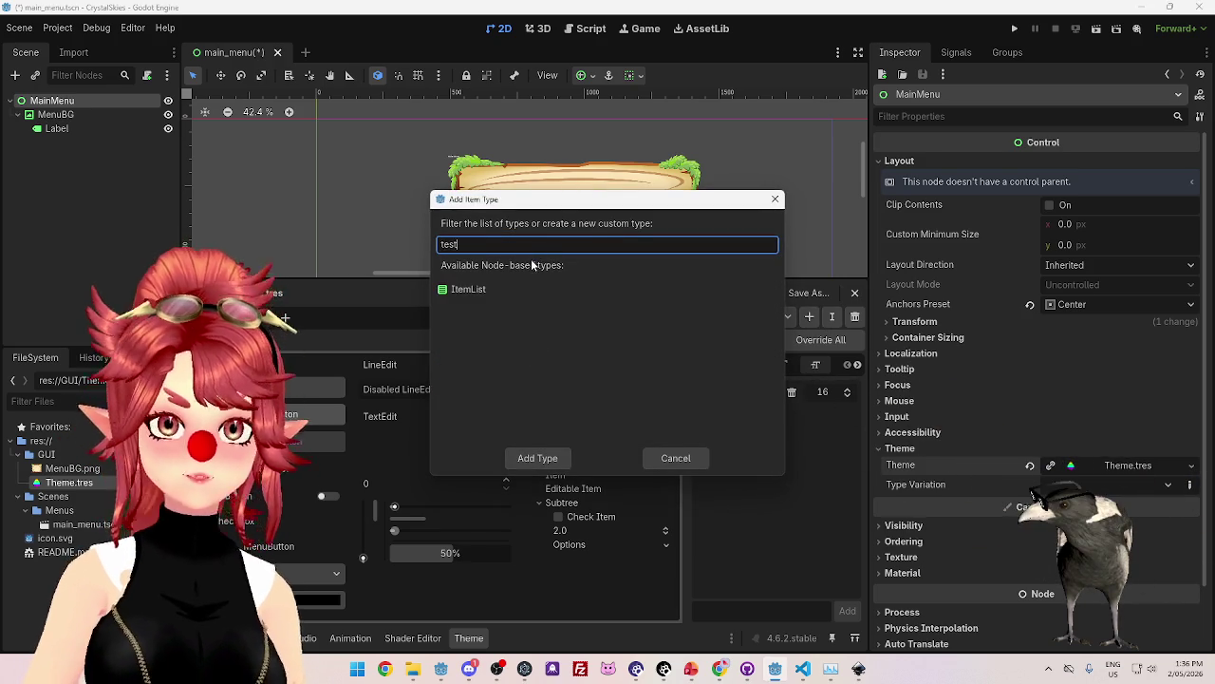
click(387, 242)
key(BackSpace)
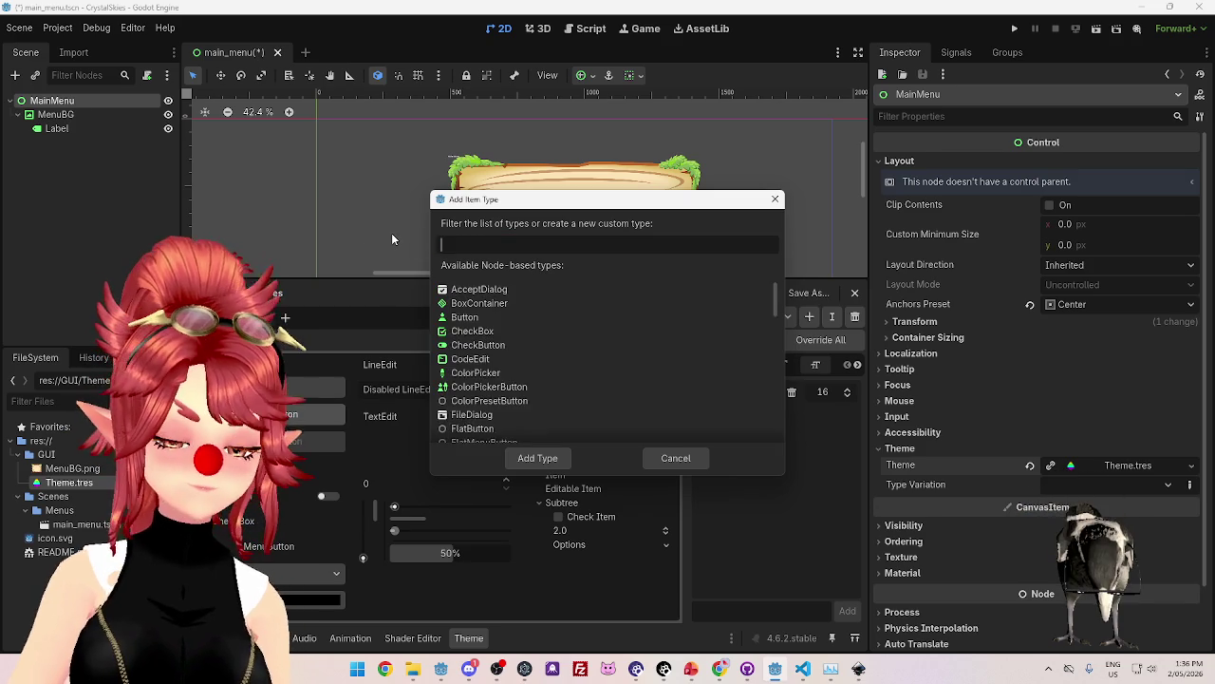
text(label)
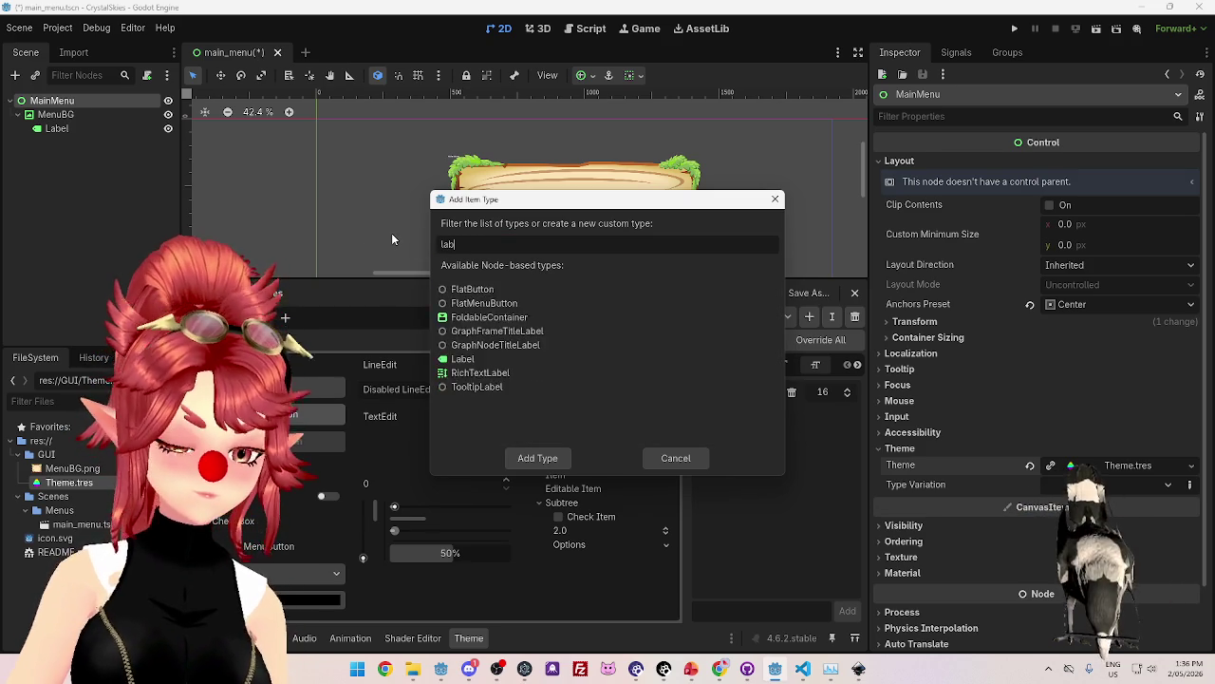
double_click(453, 317)
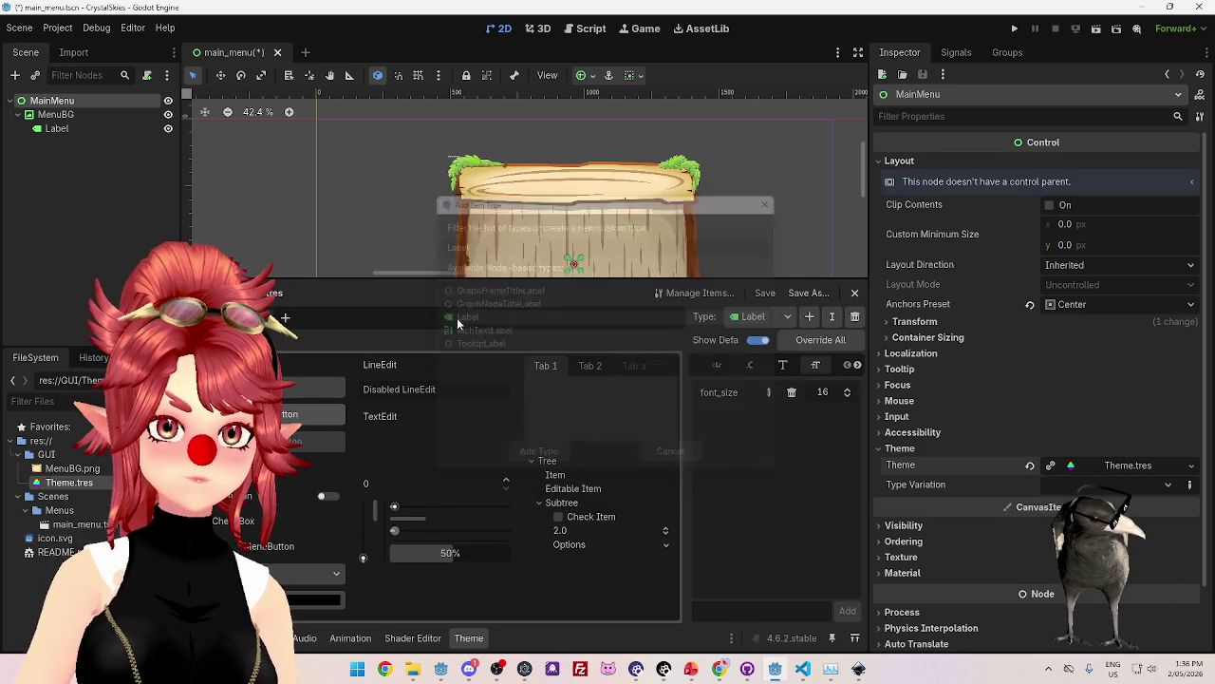
click(766, 319)
click(767, 325)
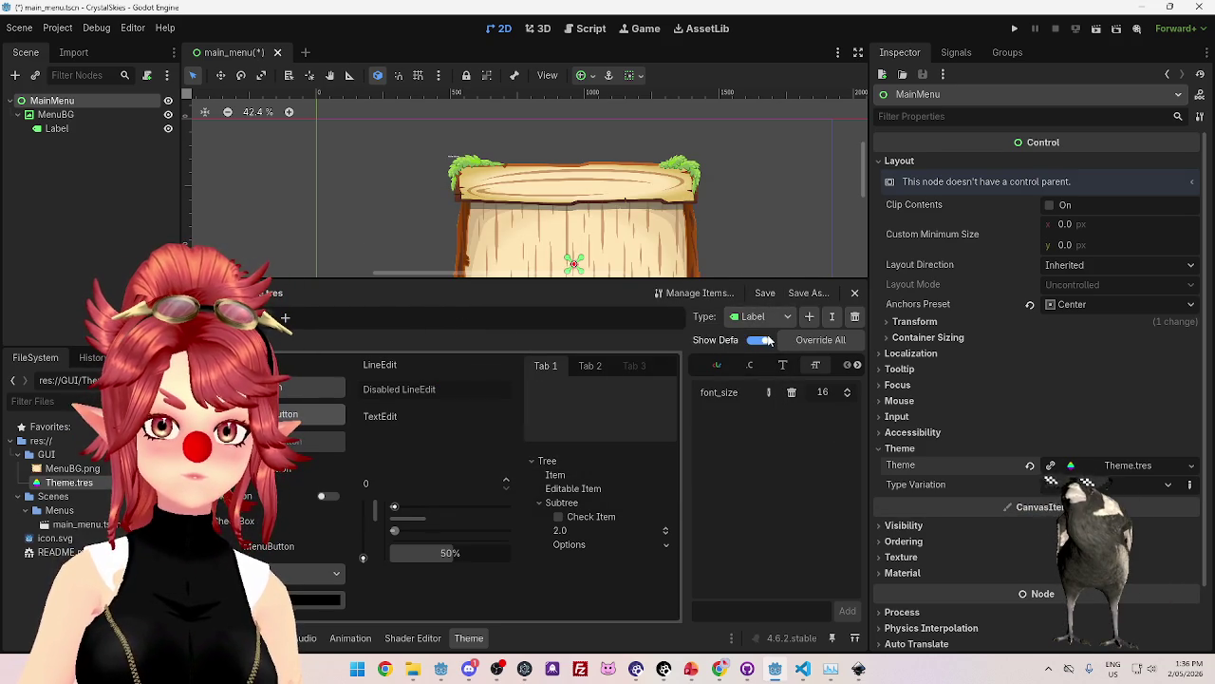
click(782, 318)
click(786, 319)
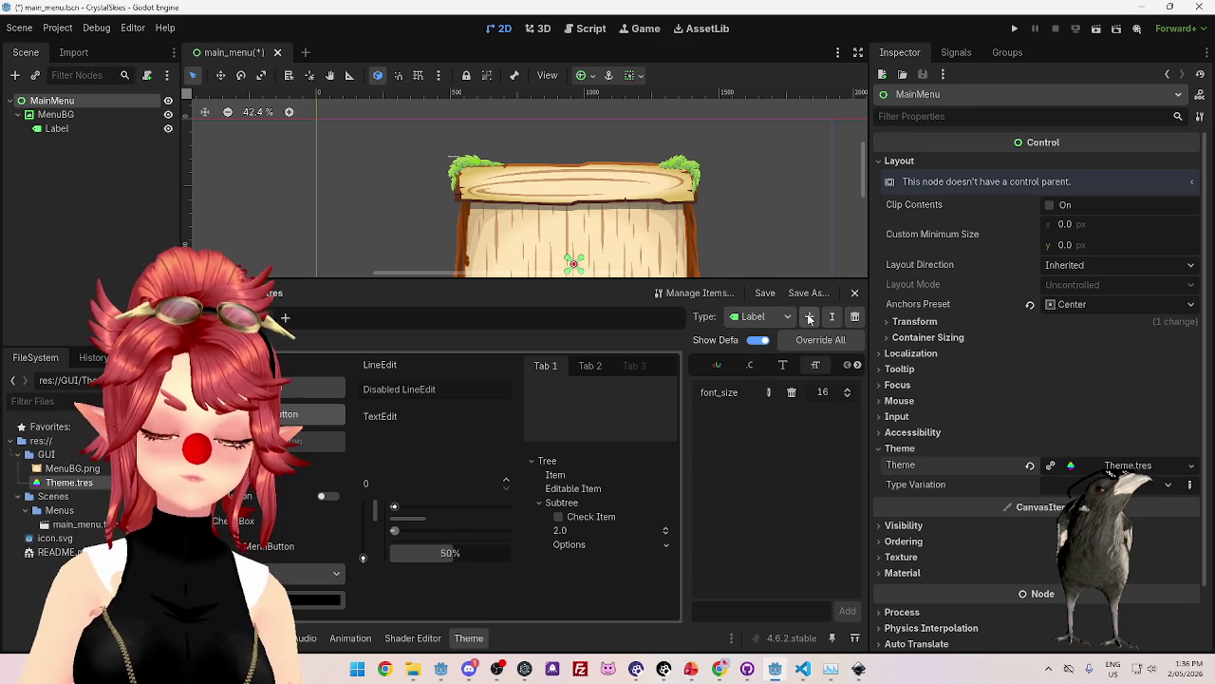
In Manage Theme Items, select the Label type and its existing font_size item.
click(703, 294)
click(406, 184)
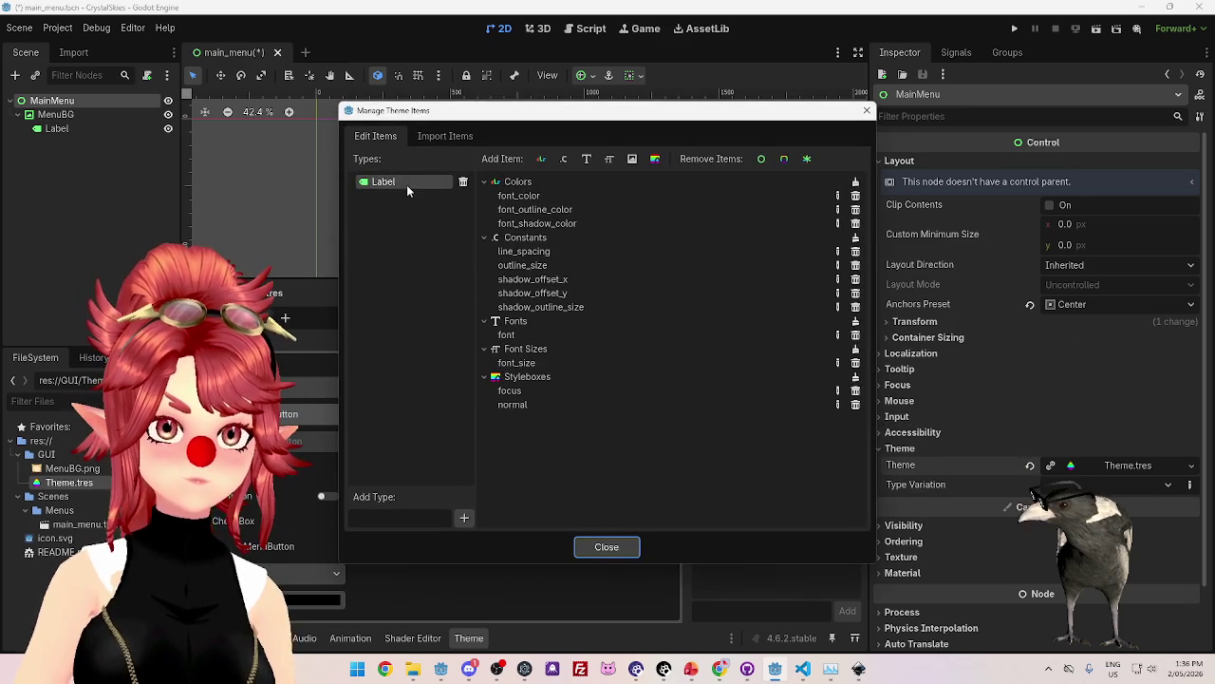
click(611, 159)
click(662, 368)
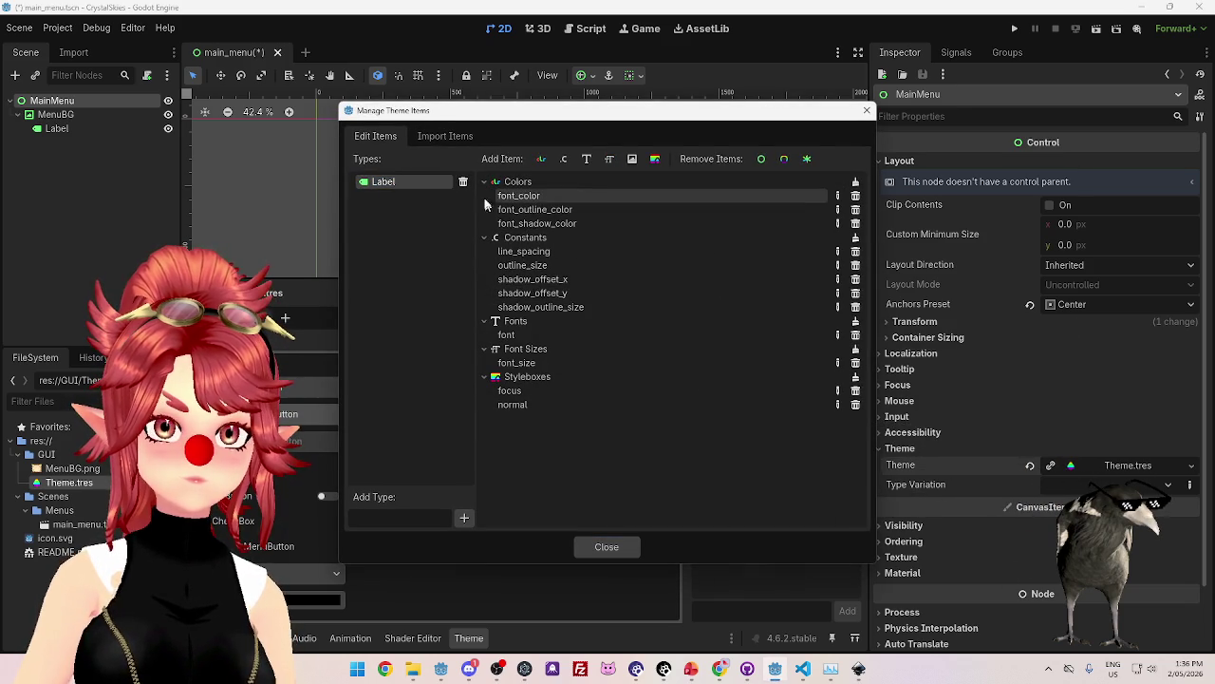
click(523, 365)
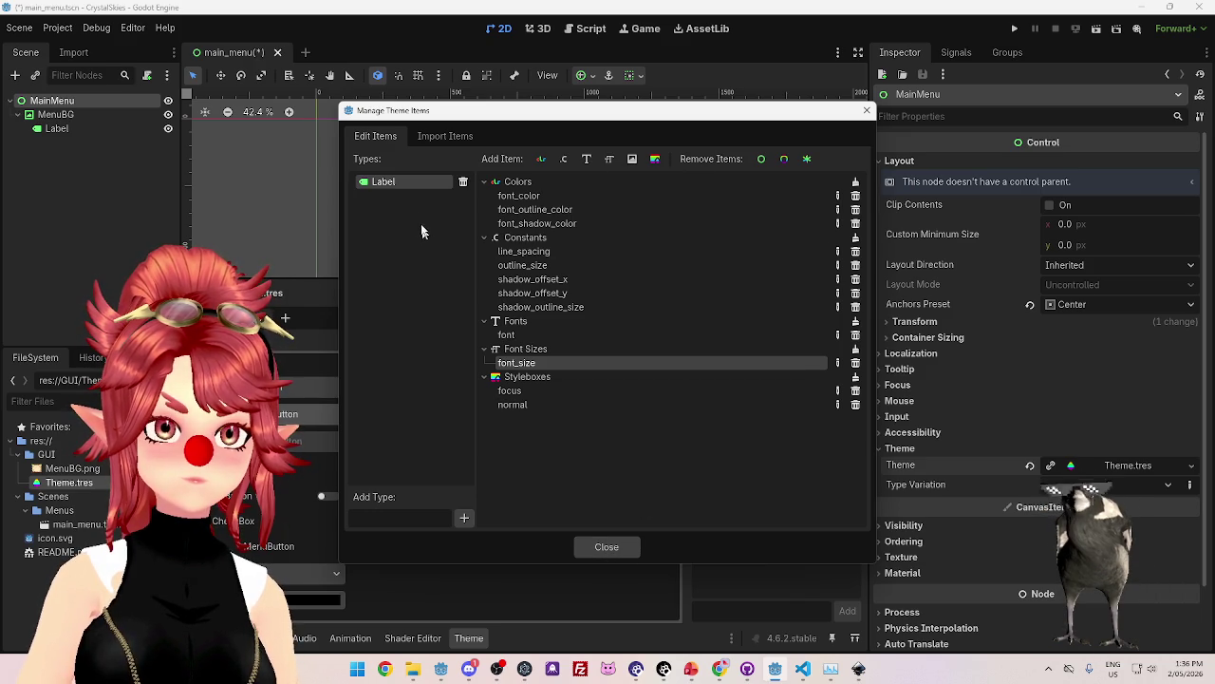
Rename the Label type to 'MenuHeader' in Manage Theme Items and close the dialog.
double_click(384, 181)
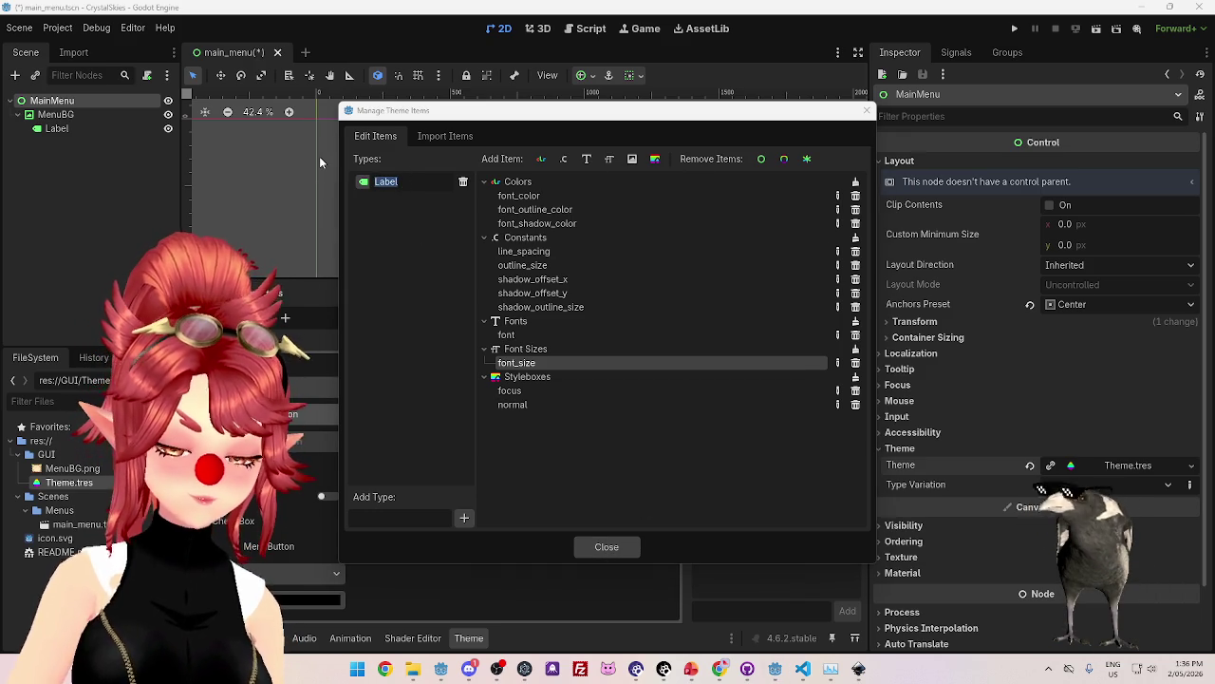
text(MenuHeader)
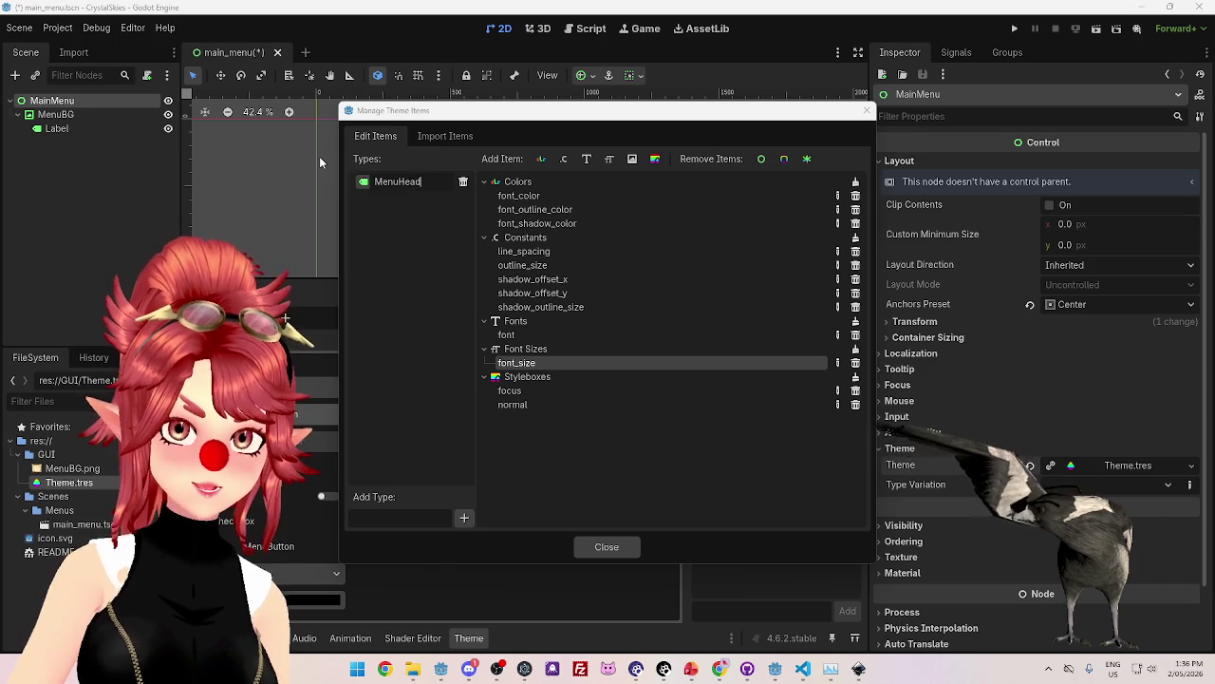
key(Return)
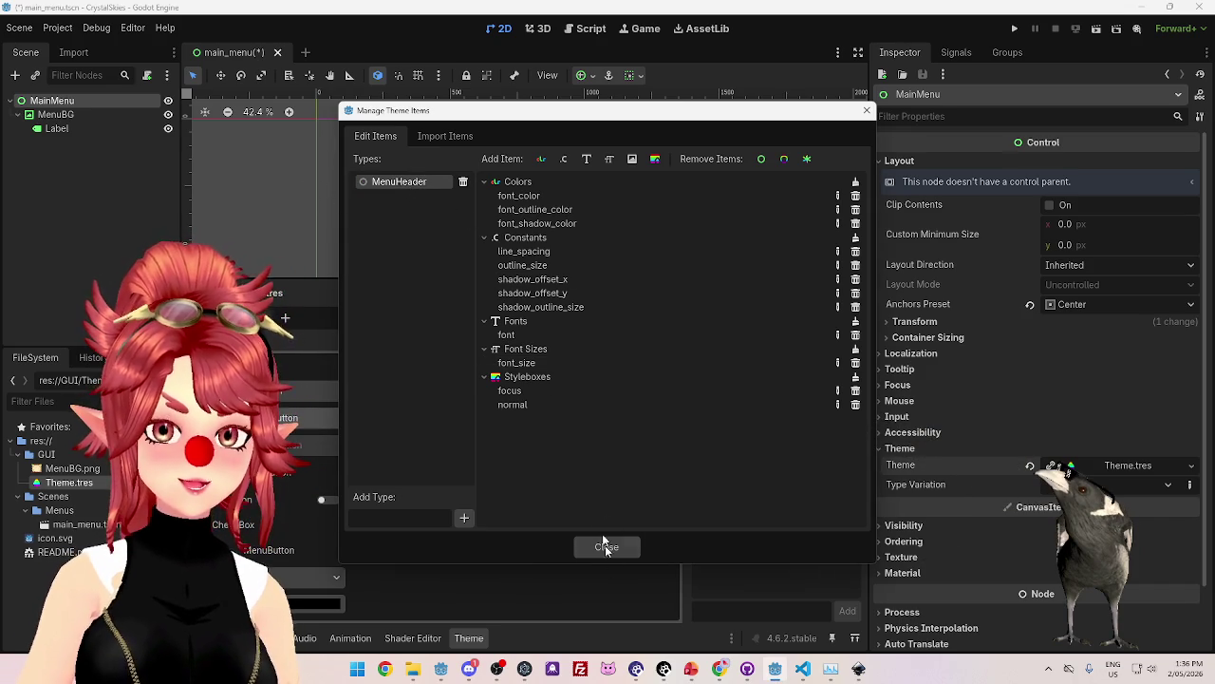
click(607, 548)
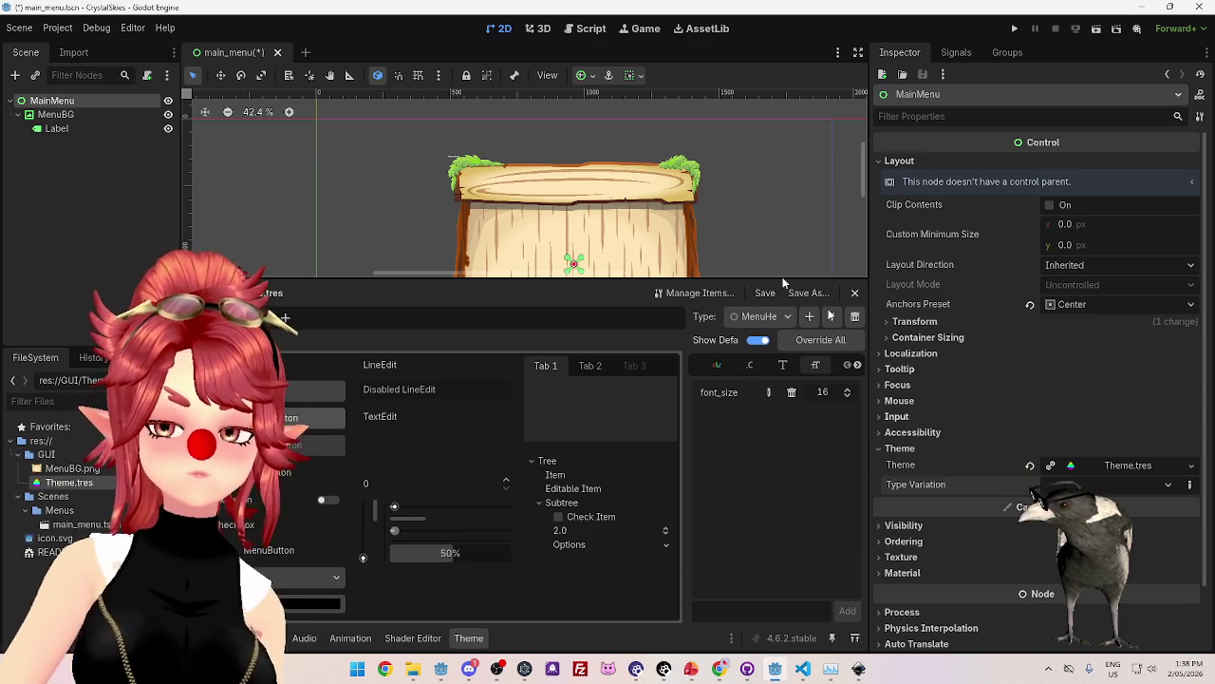
Replace the Label node's embedded theme with Theme.tres dragged from FileSystem.
click(57, 128)
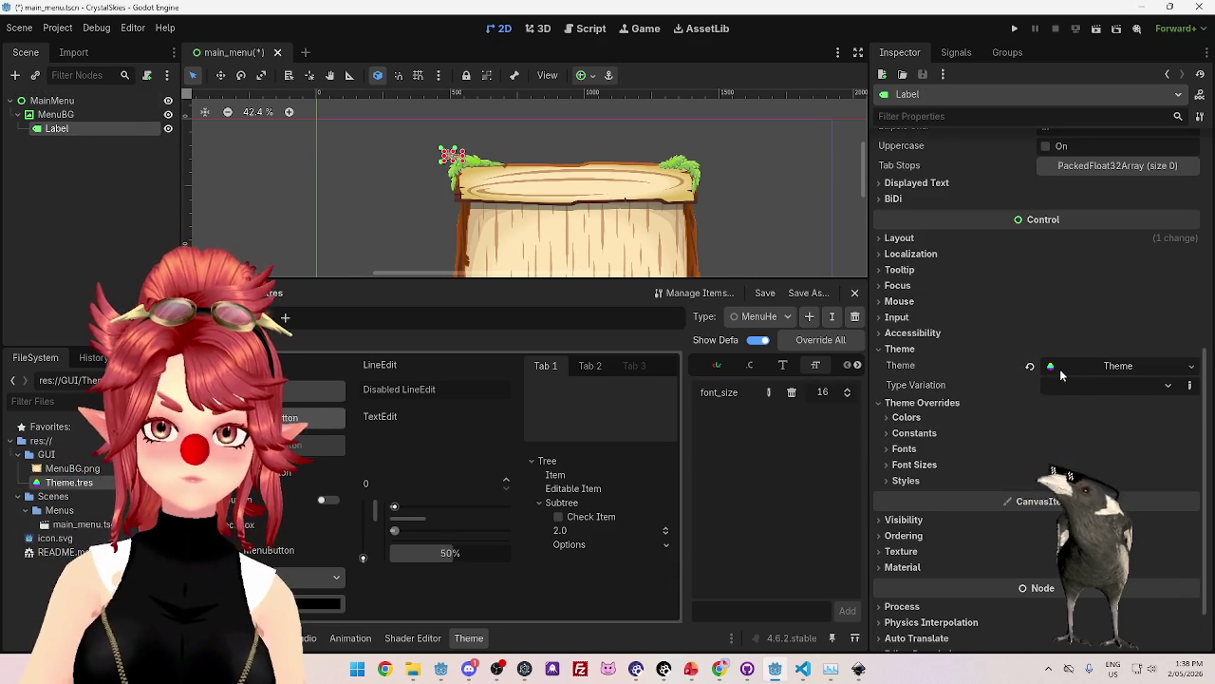
click(1136, 366)
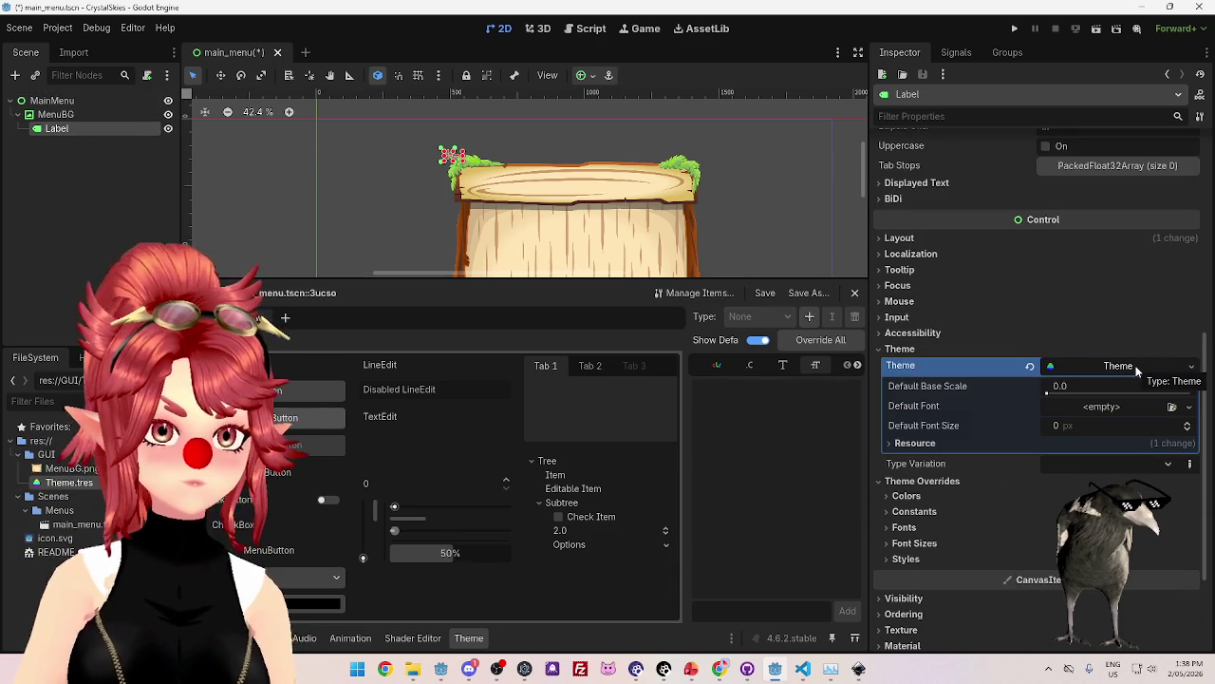
click(904, 527)
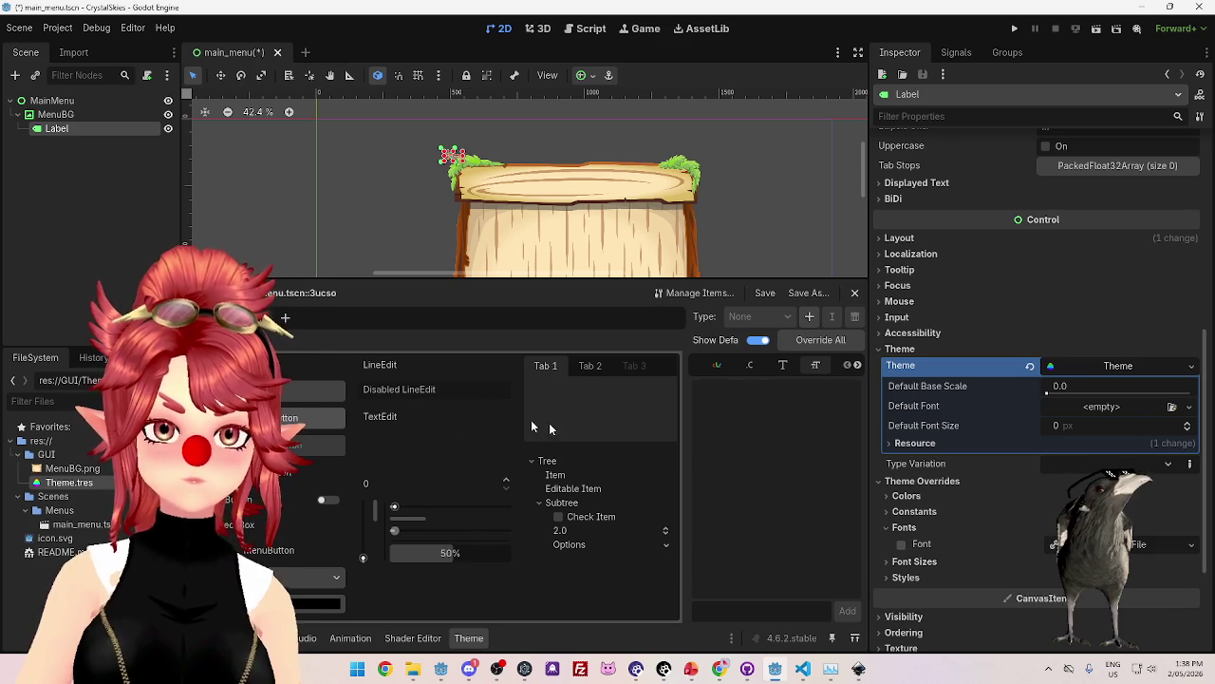
mouse_move(68, 483)
mouse_down()
mouse_move(627, 530)
mouse_move(1053, 369)
mouse_move(1117, 373)
mouse_up()
click(1031, 367)
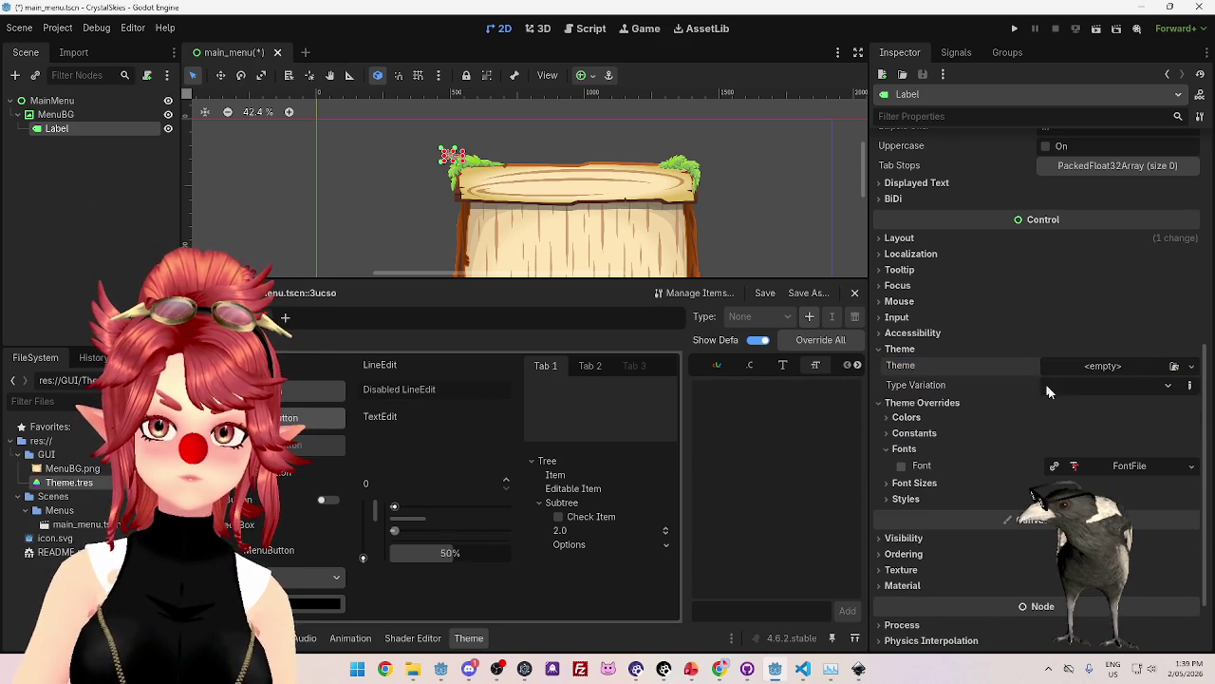
click(1099, 385)
click(1099, 385)
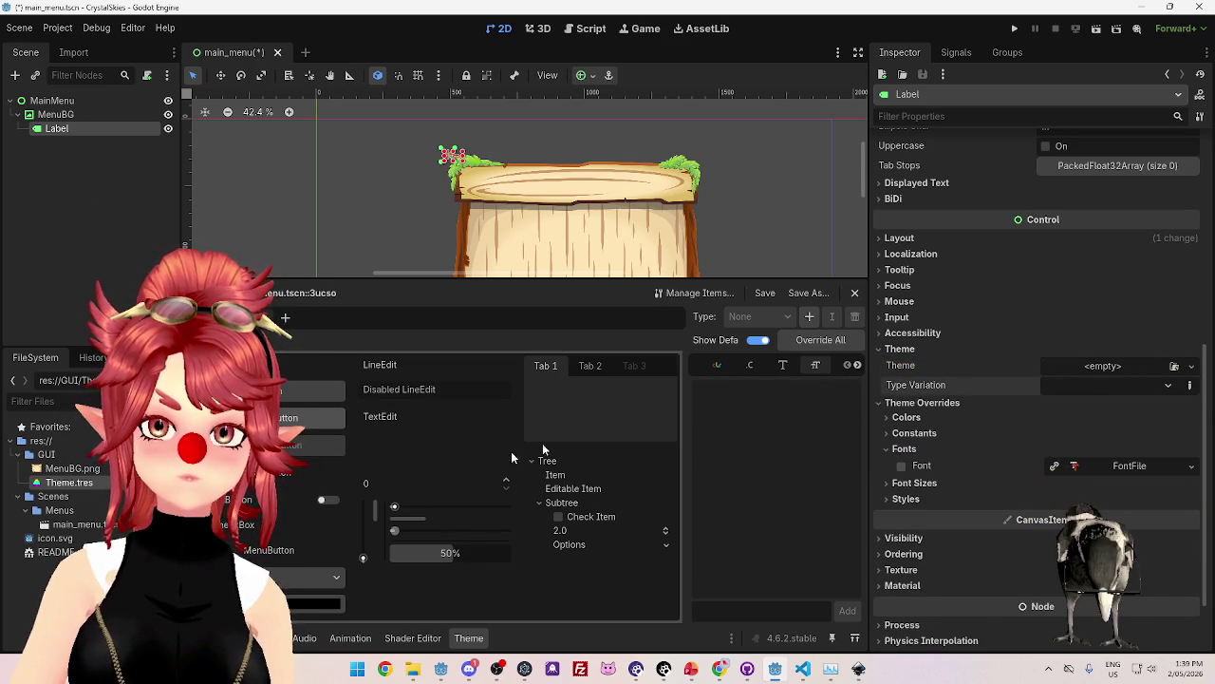
mouse_move(88, 491)
mouse_down()
mouse_move(949, 446)
mouse_move(1058, 371)
mouse_move(1092, 371)
mouse_up()
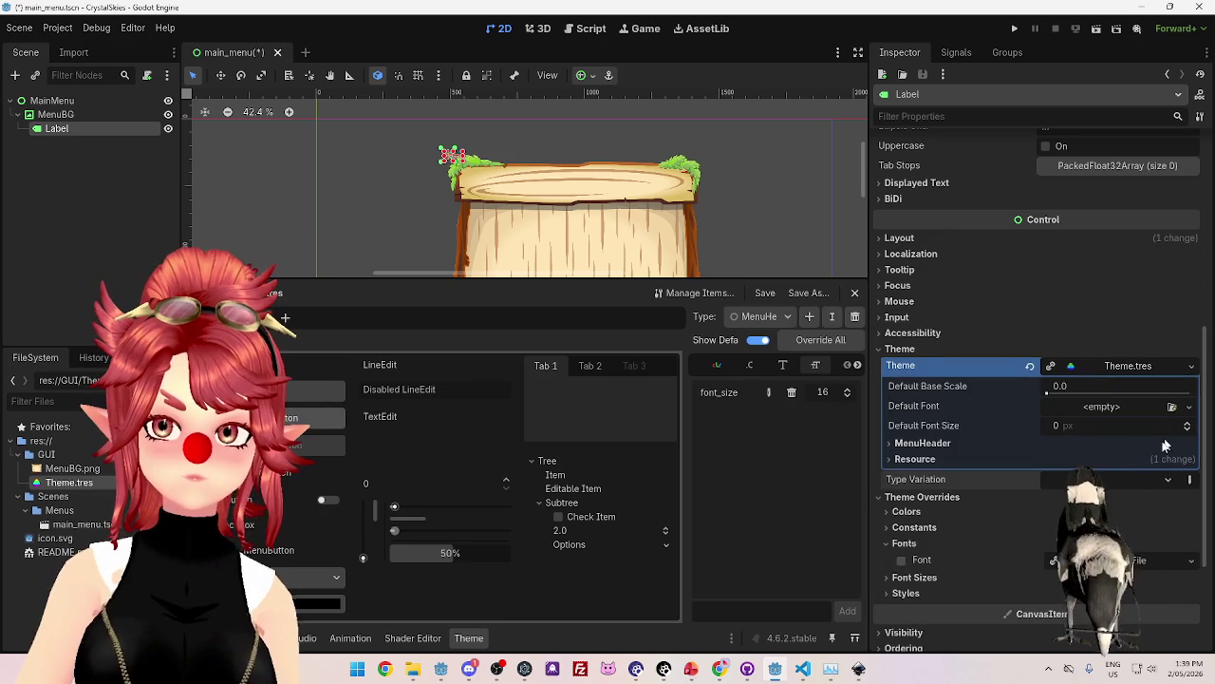
Inspect the assigned Theme.tres and the Type Variation list without changes, then select MainMenu.
click(1166, 482)
click(1163, 479)
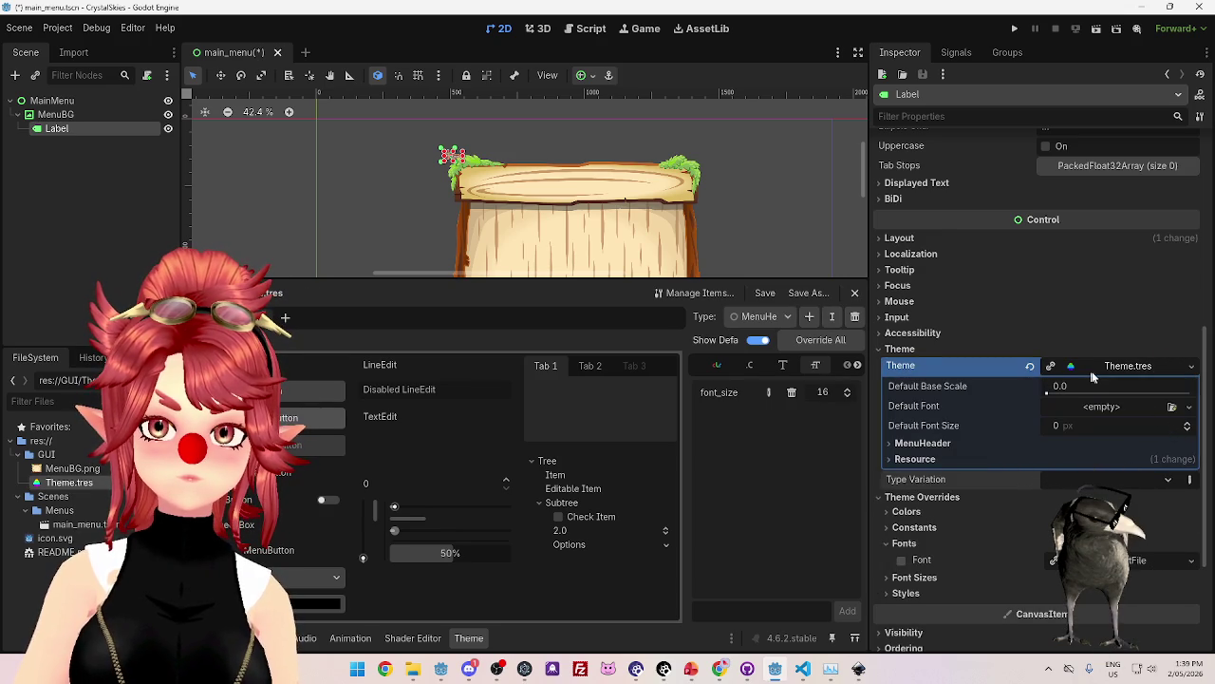
click(1128, 369)
click(1121, 368)
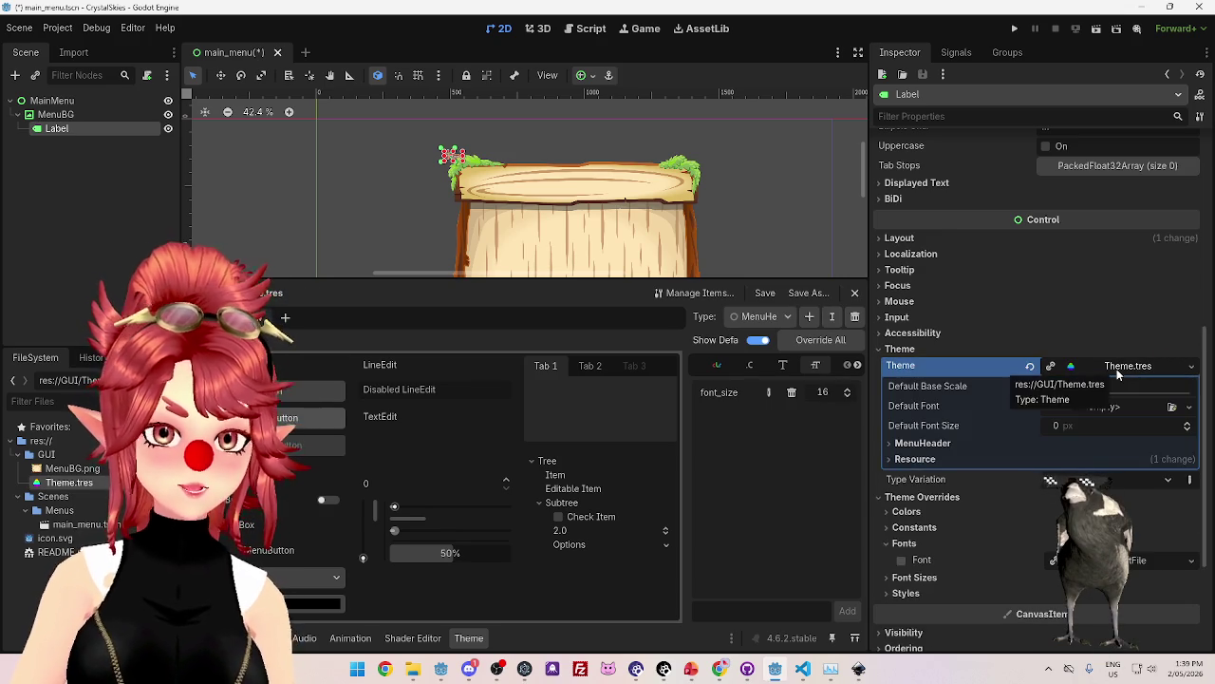
click(1117, 369)
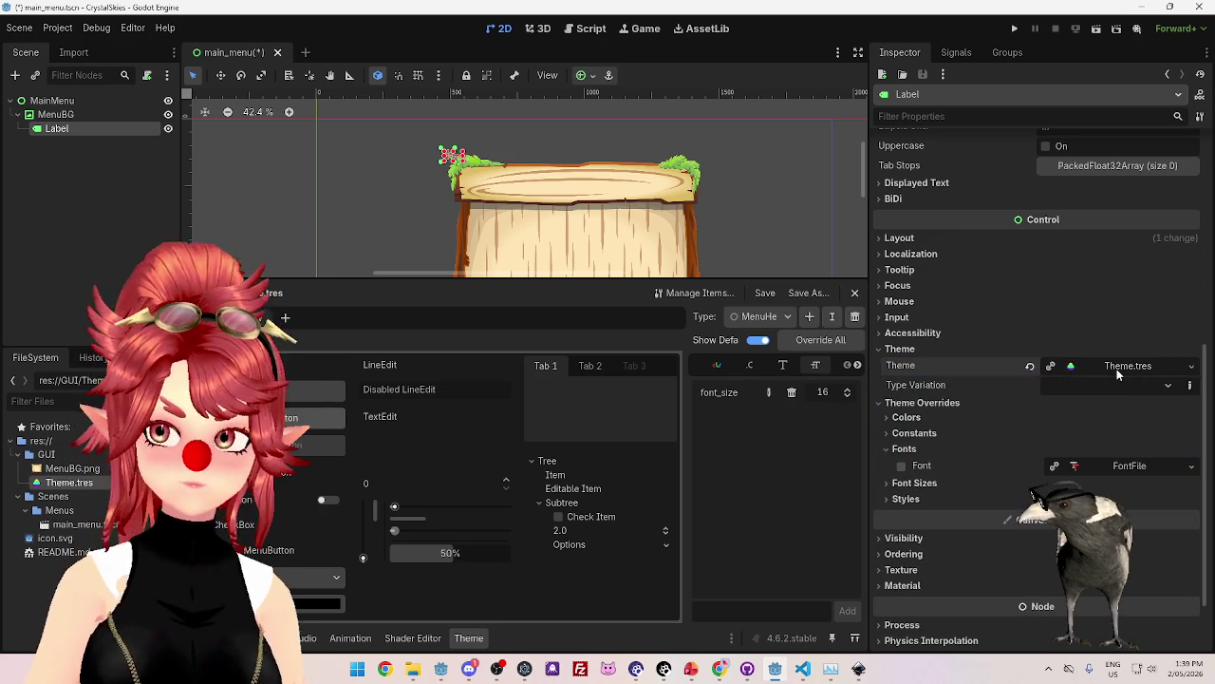
click(1168, 389)
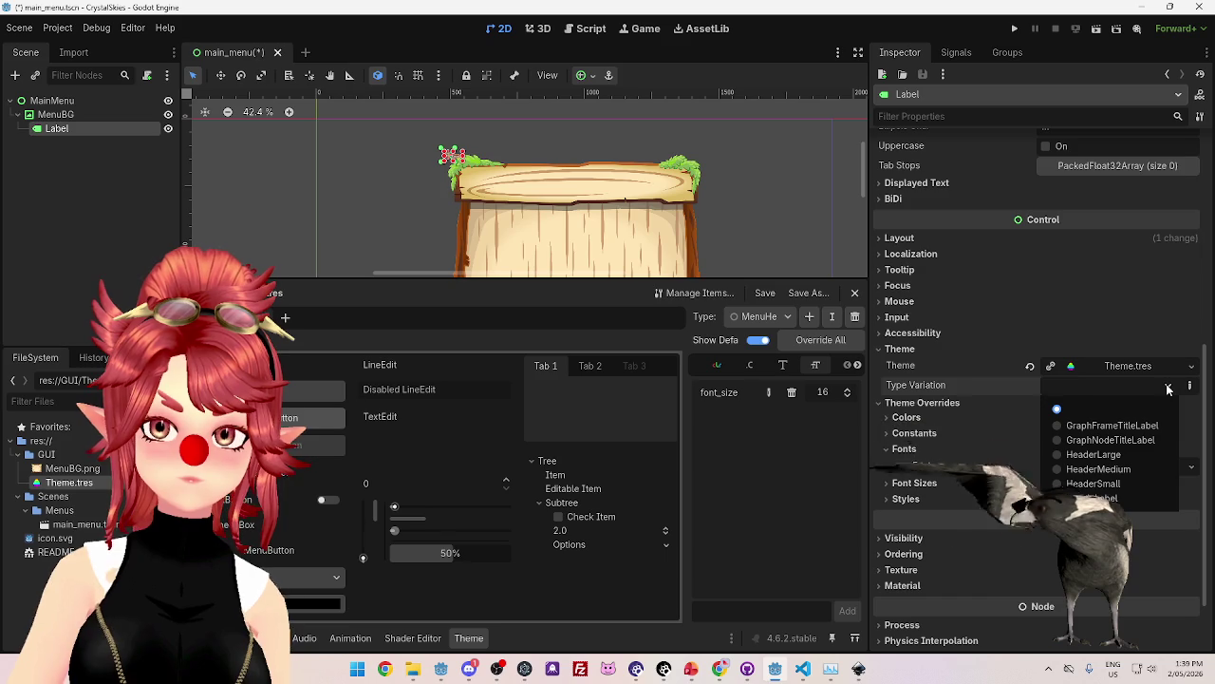
click(1168, 390)
click(1105, 371)
click(1105, 370)
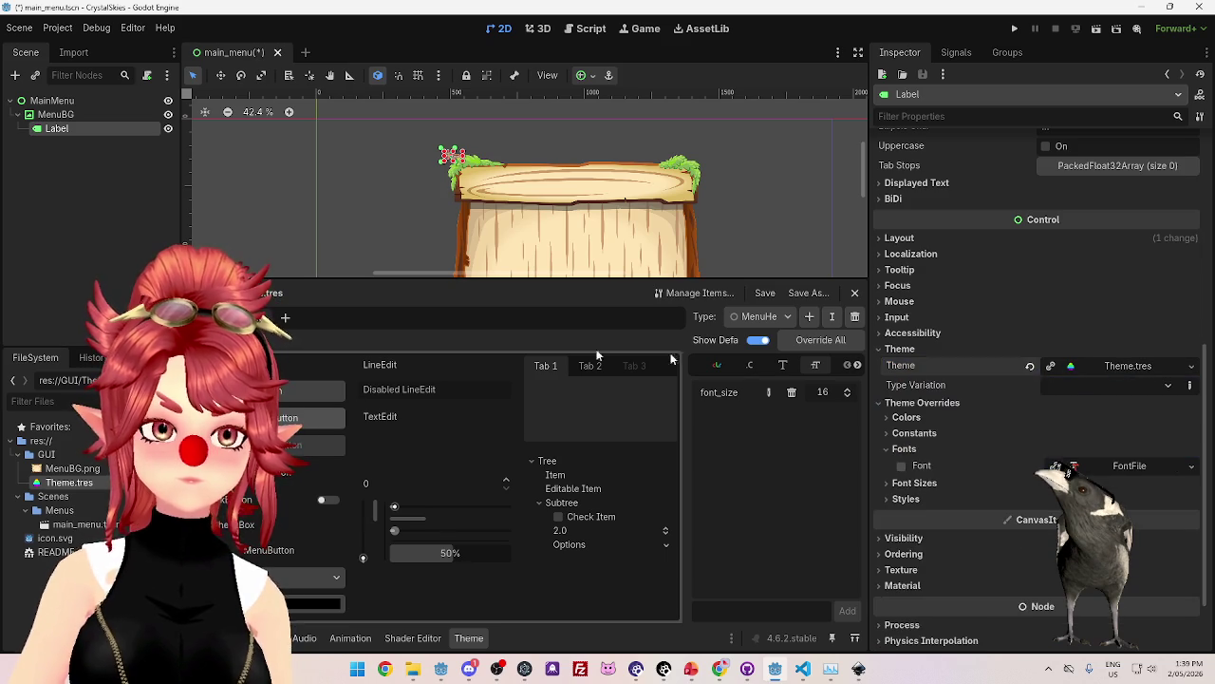
click(1125, 370)
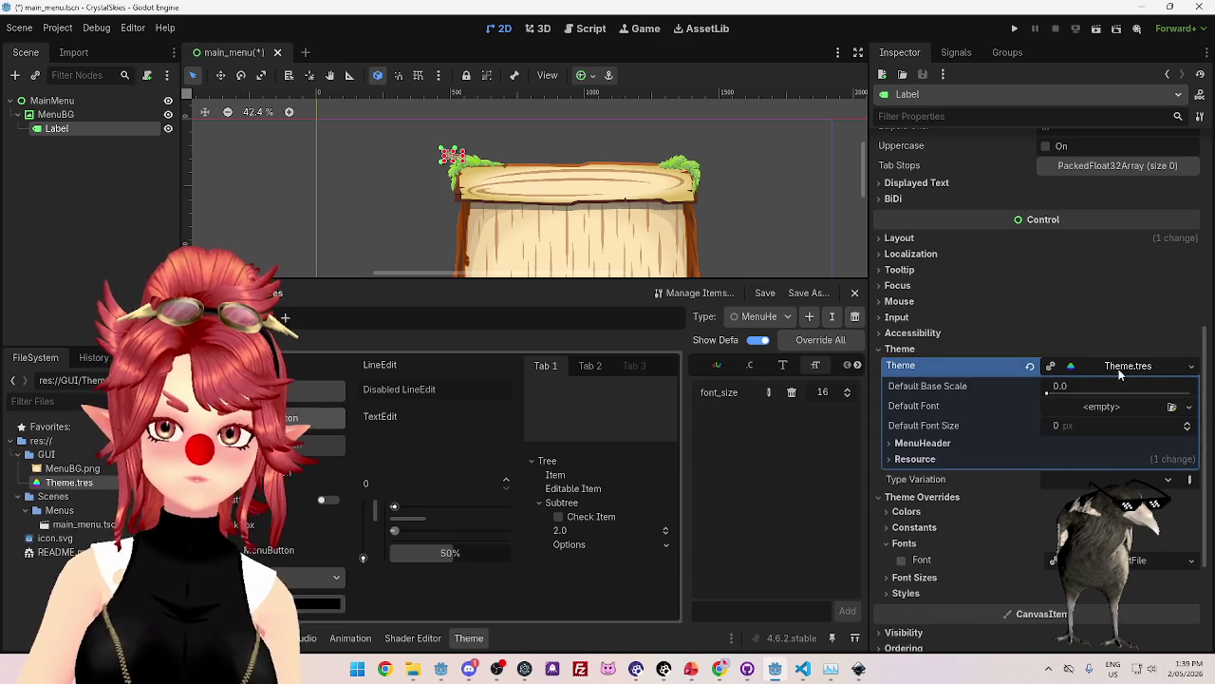
click(1125, 370)
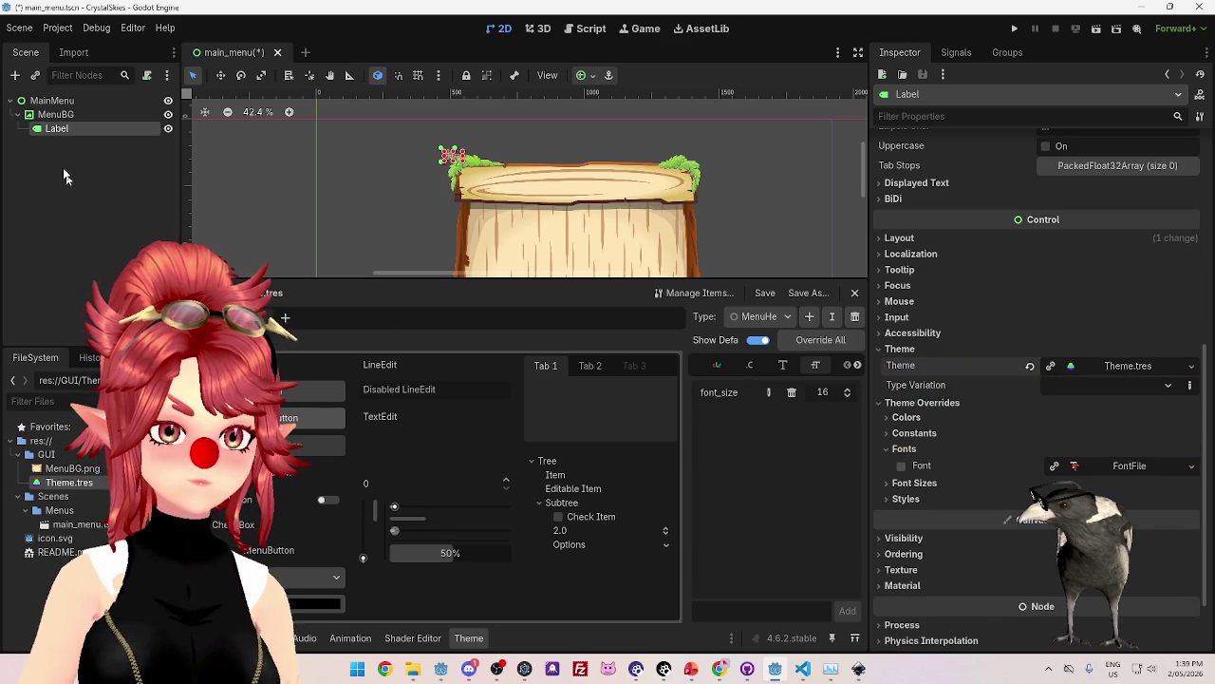
click(52, 100)
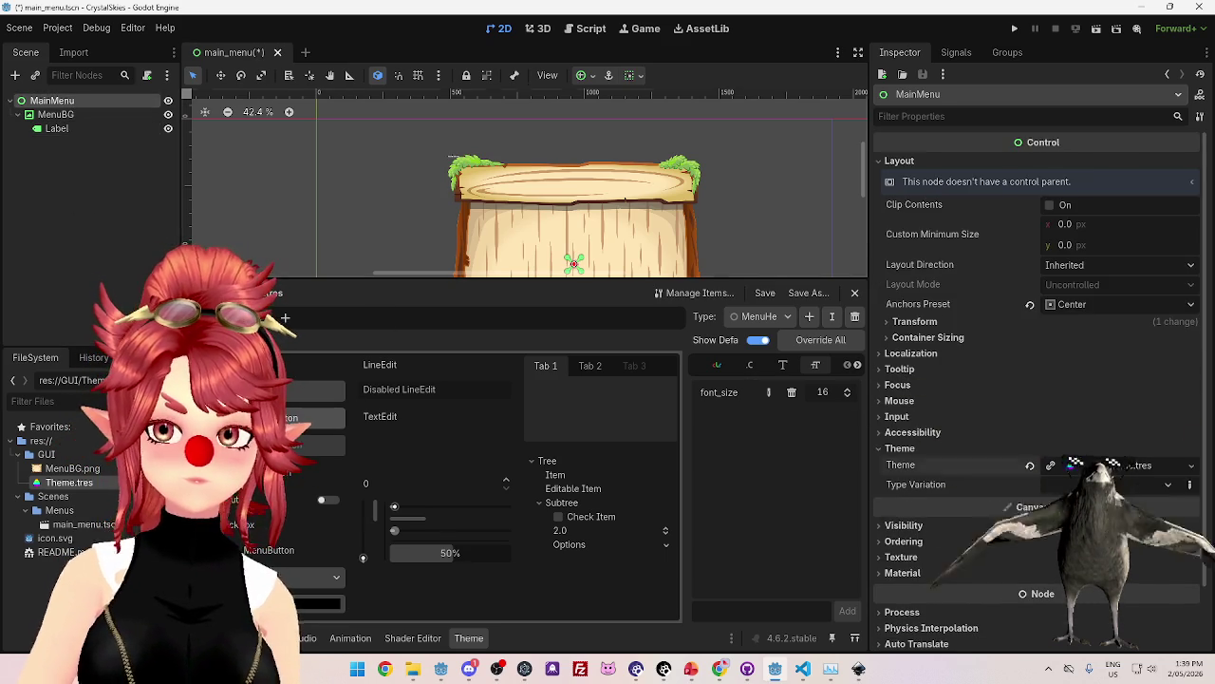
click(1125, 465)
click(1126, 465)
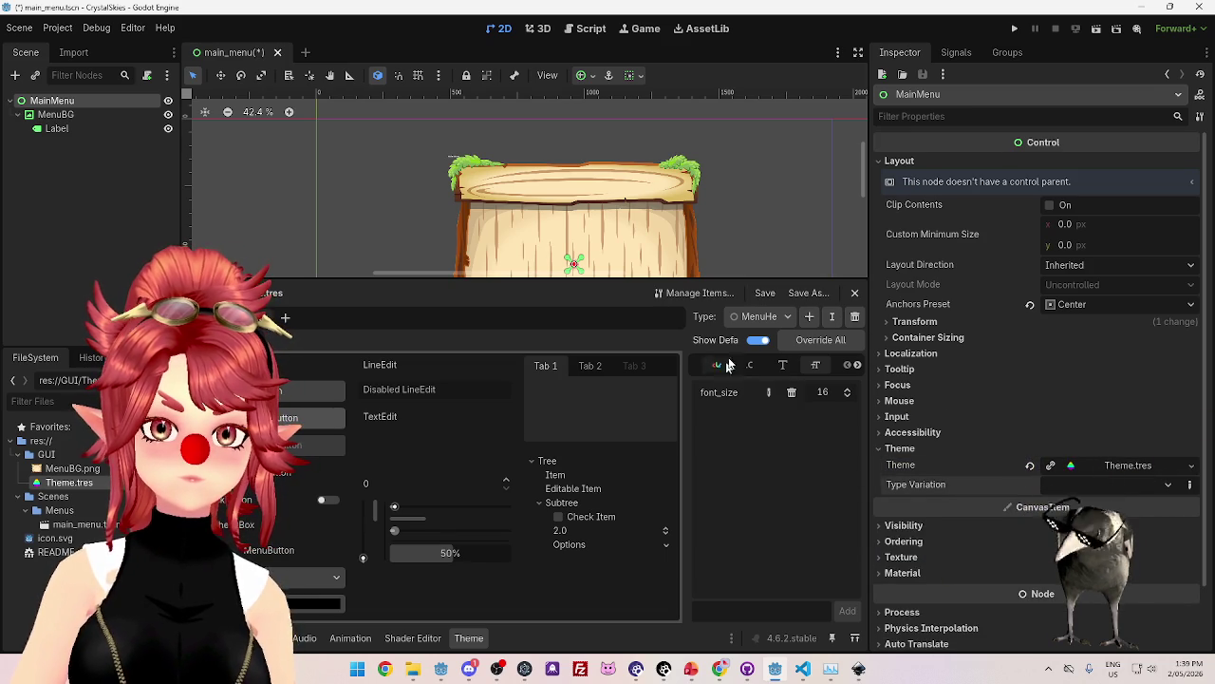
click(708, 293)
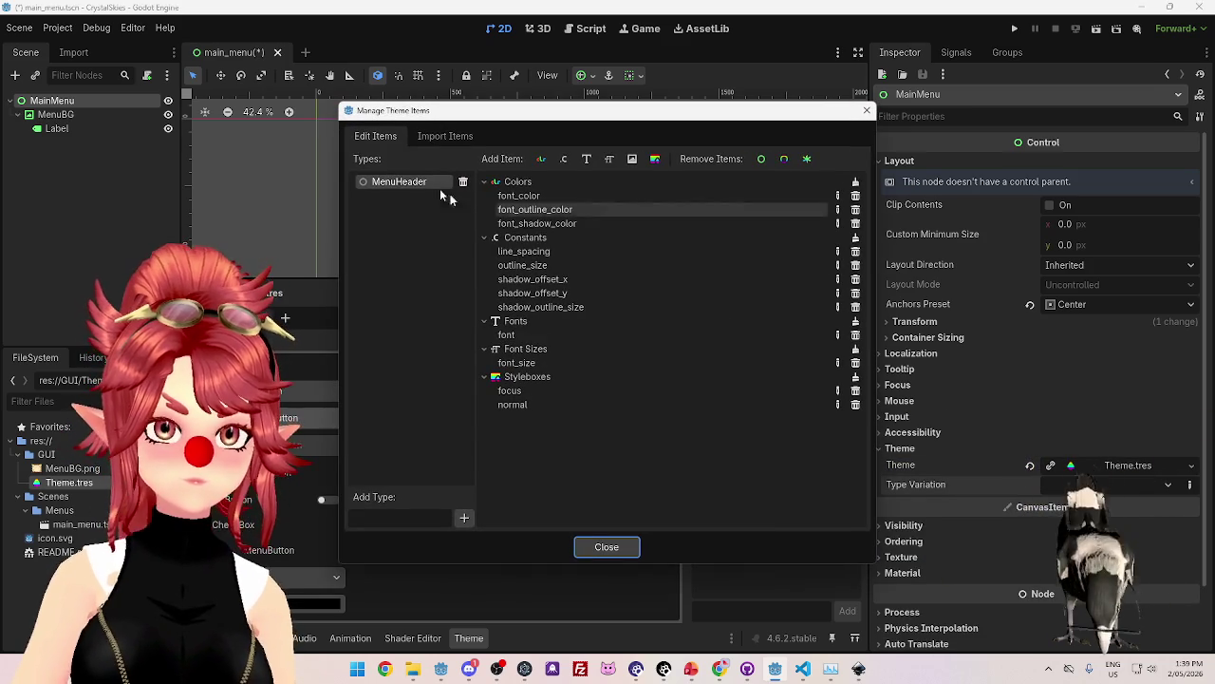
click(606, 547)
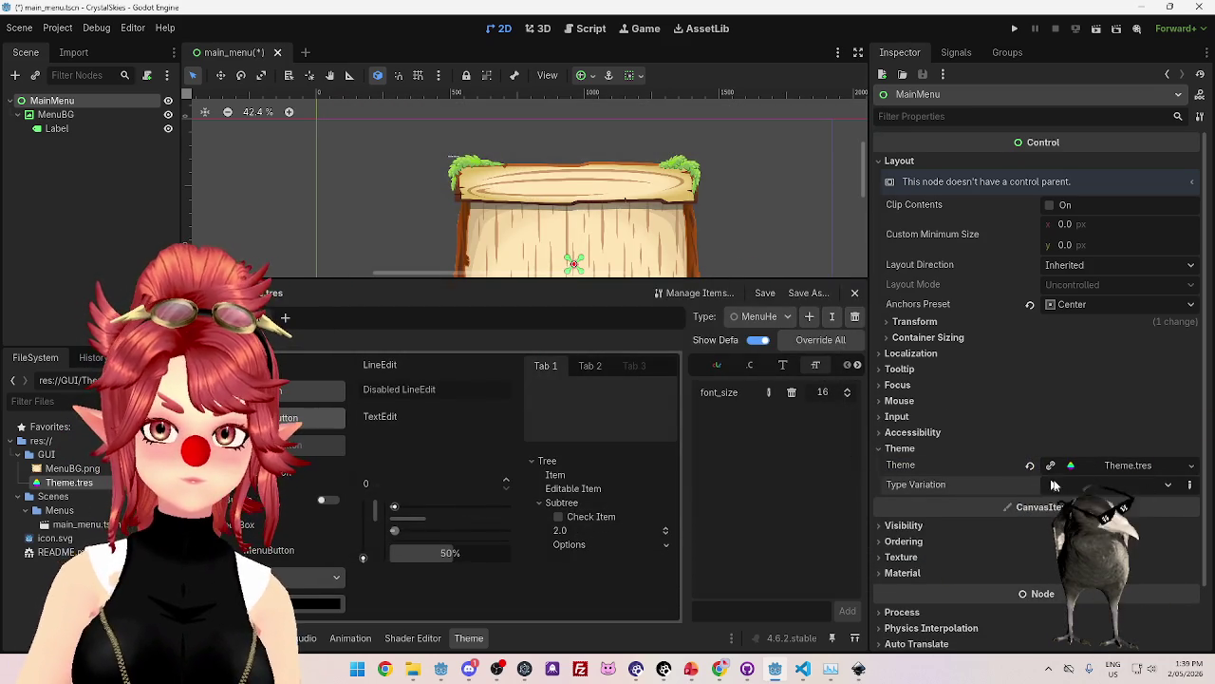
click(1190, 486)
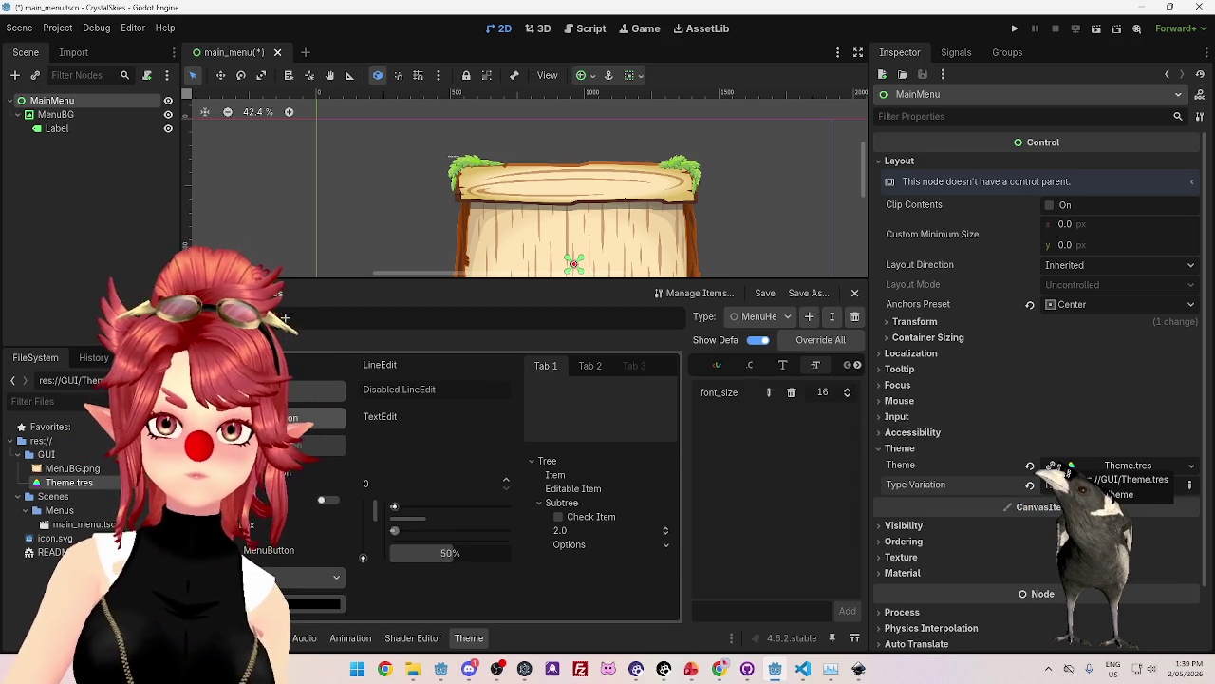
click(1161, 485)
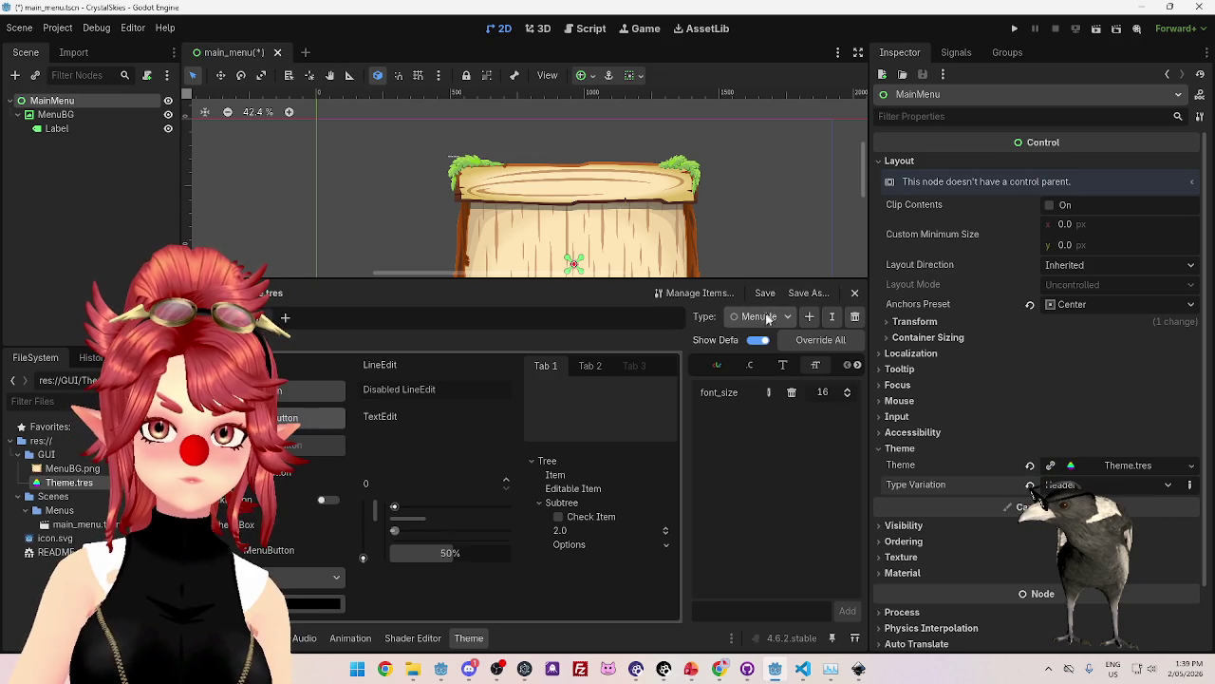
click(693, 293)
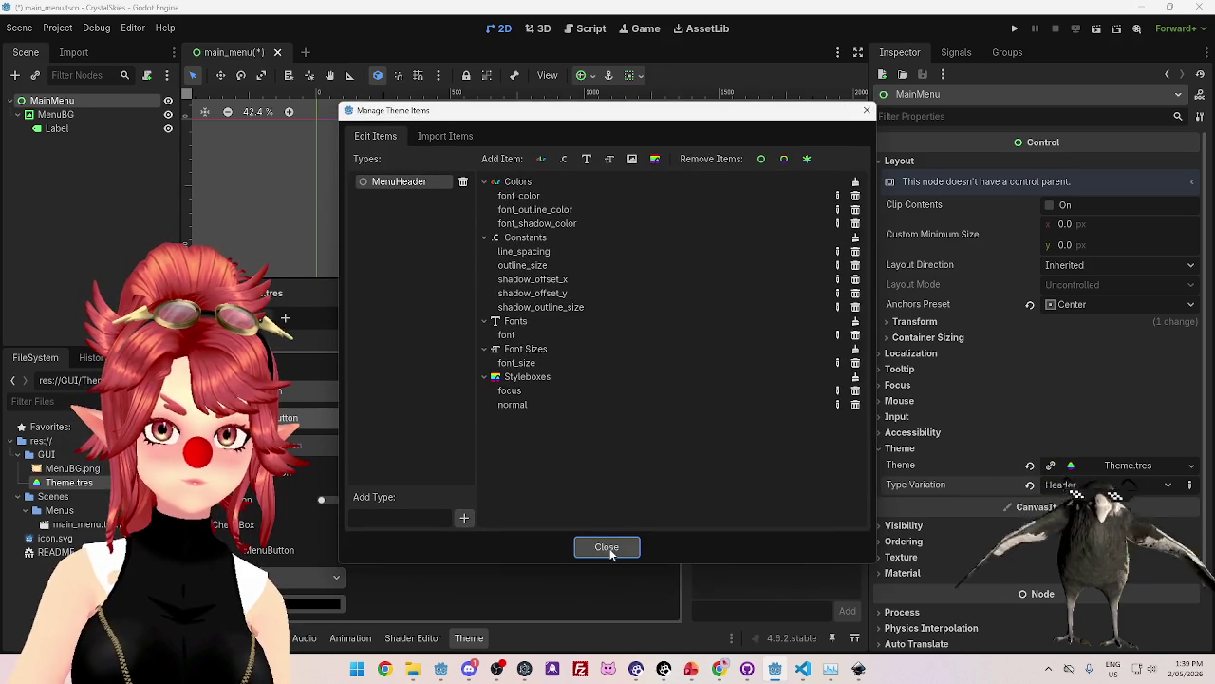
click(610, 159)
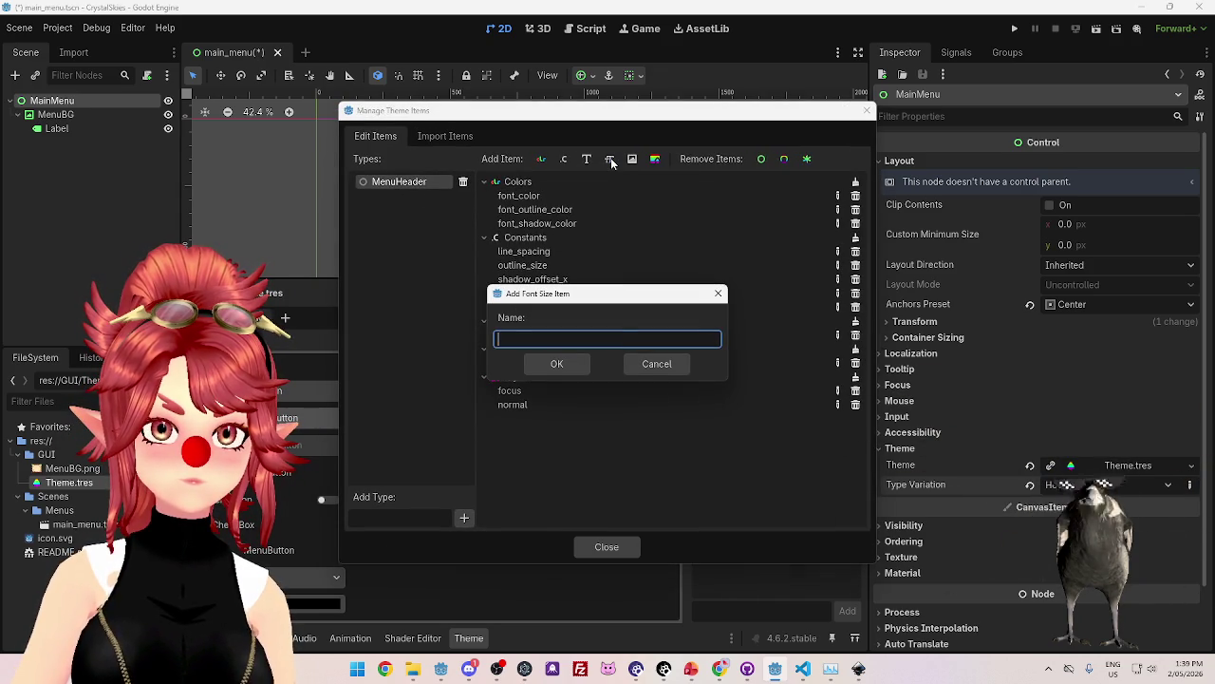
click(629, 364)
click(627, 544)
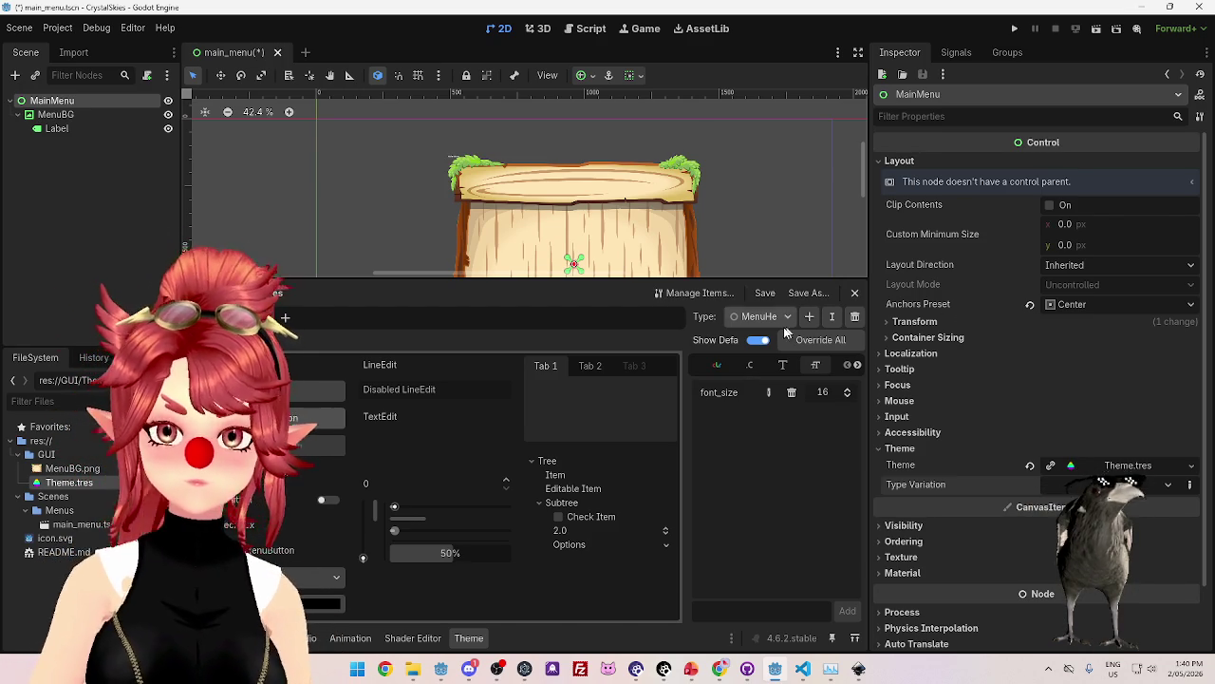
click(719, 668)
Search 'godot theme tutorial' in a new tab and open the Basic Theme Setup Guide video.
scroll(698, 380, down, 3)
scroll(698, 380, up, 3)
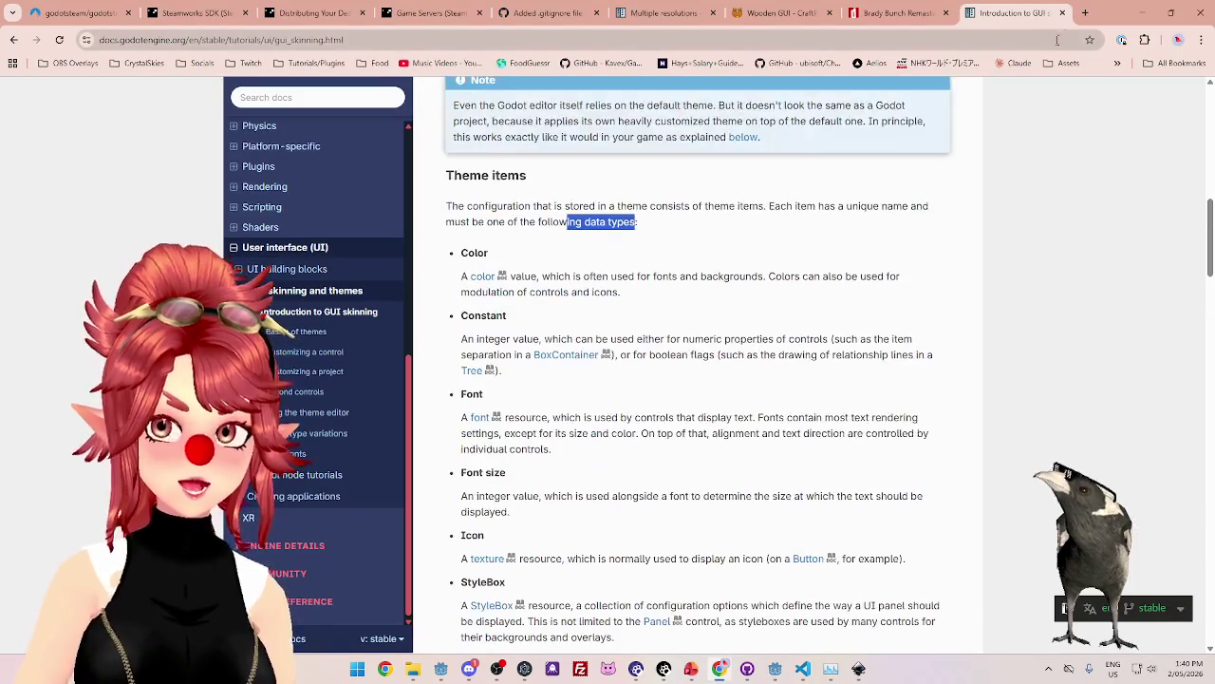
click(1082, 16)
text(goo)
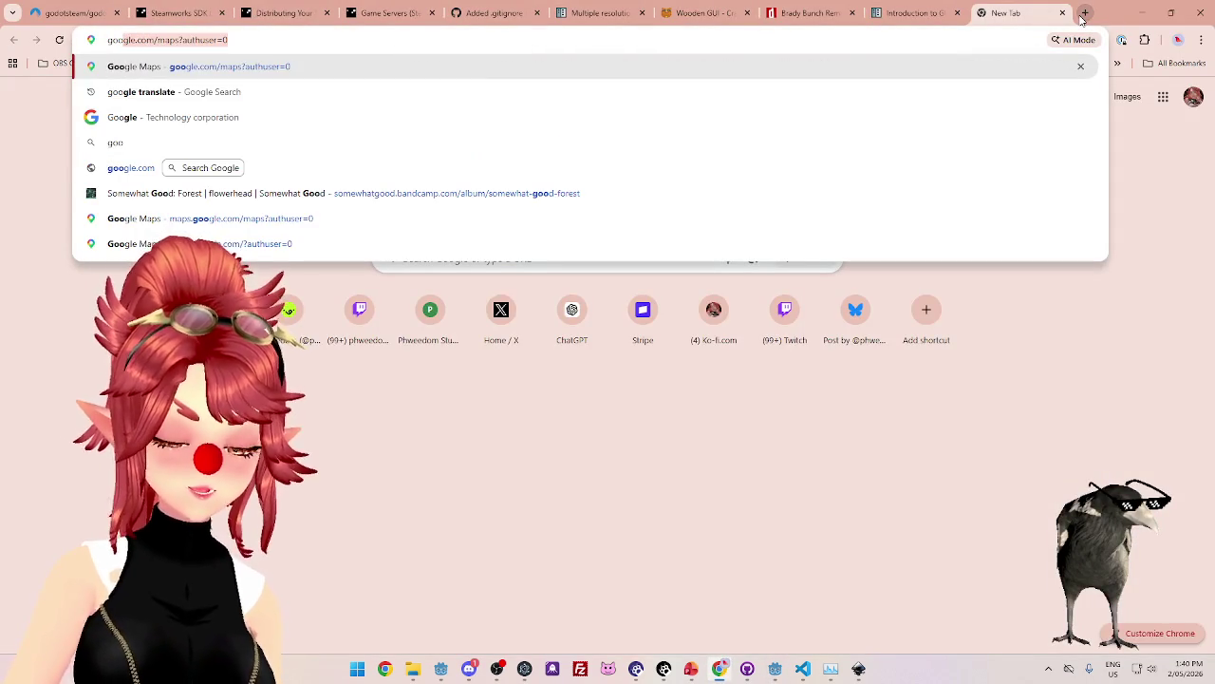
key(BackSpace)
text(dot the)
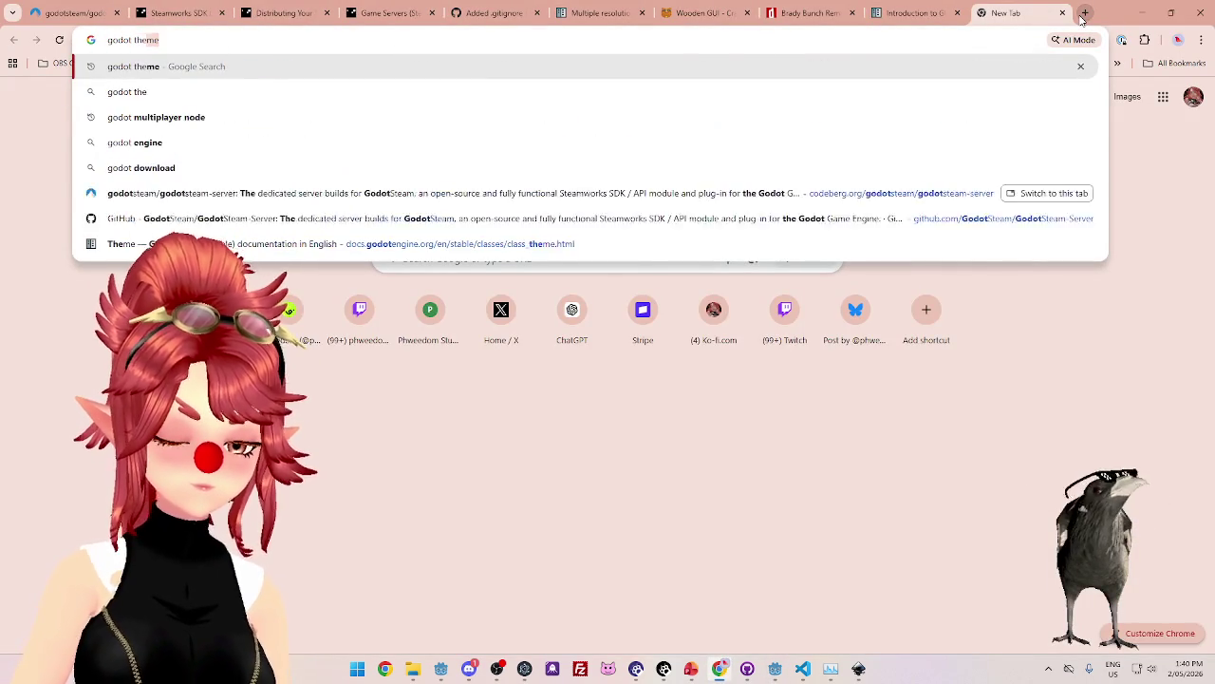
text(me tutorial)
key(Return)
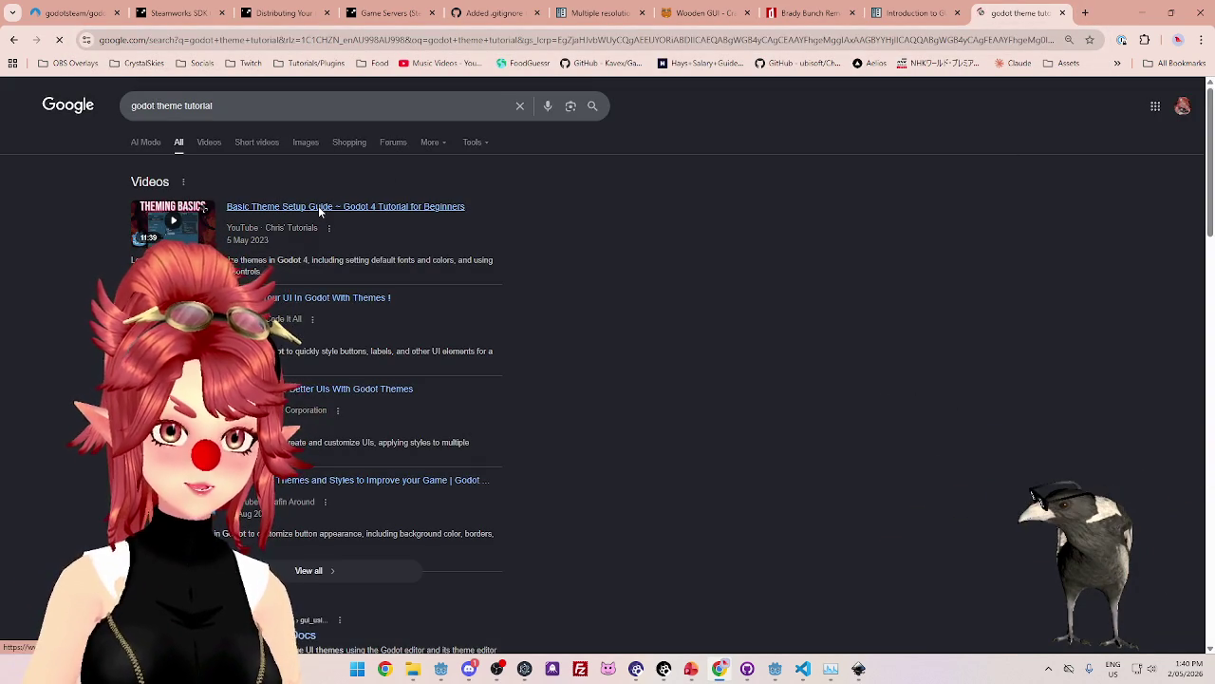
click(319, 207)
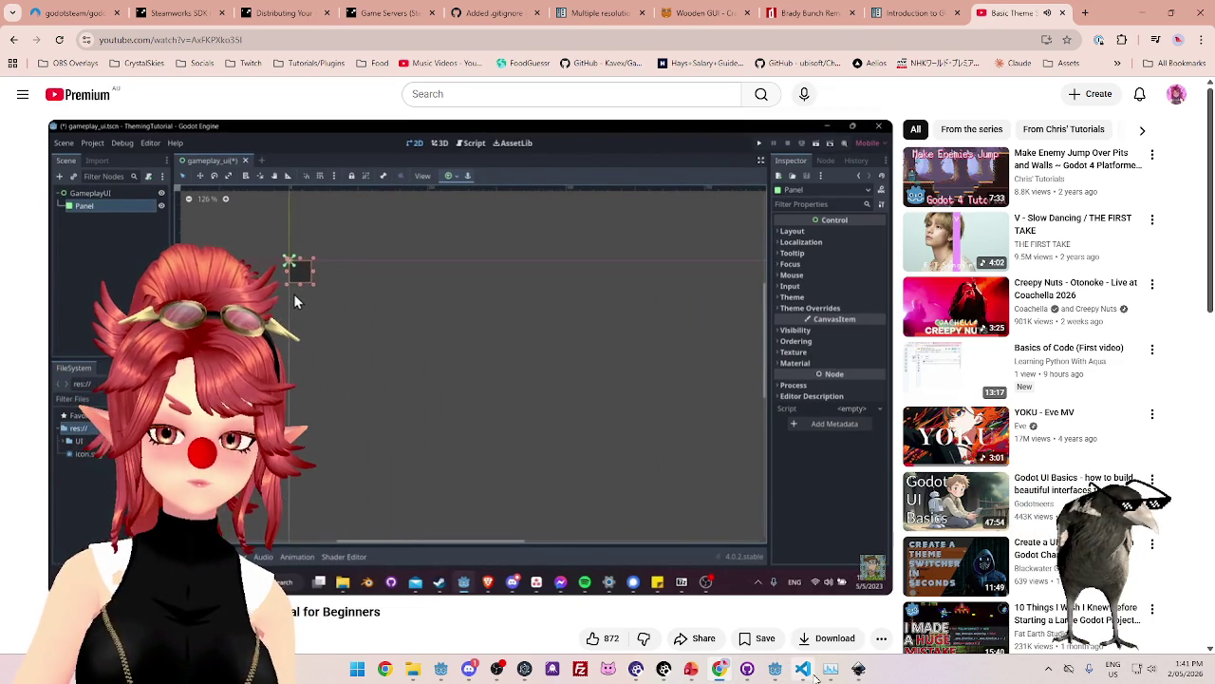
Switch from the YouTube tutorial back to the Godot editor.
click(775, 674)
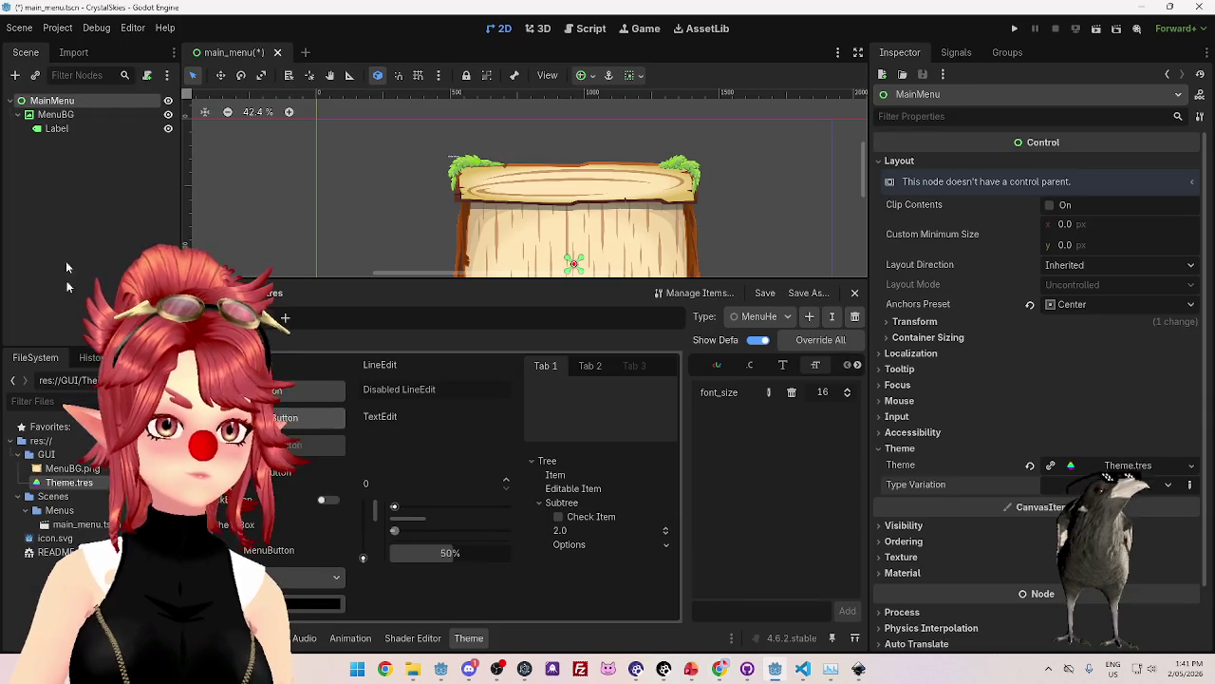
right_click(54, 101)
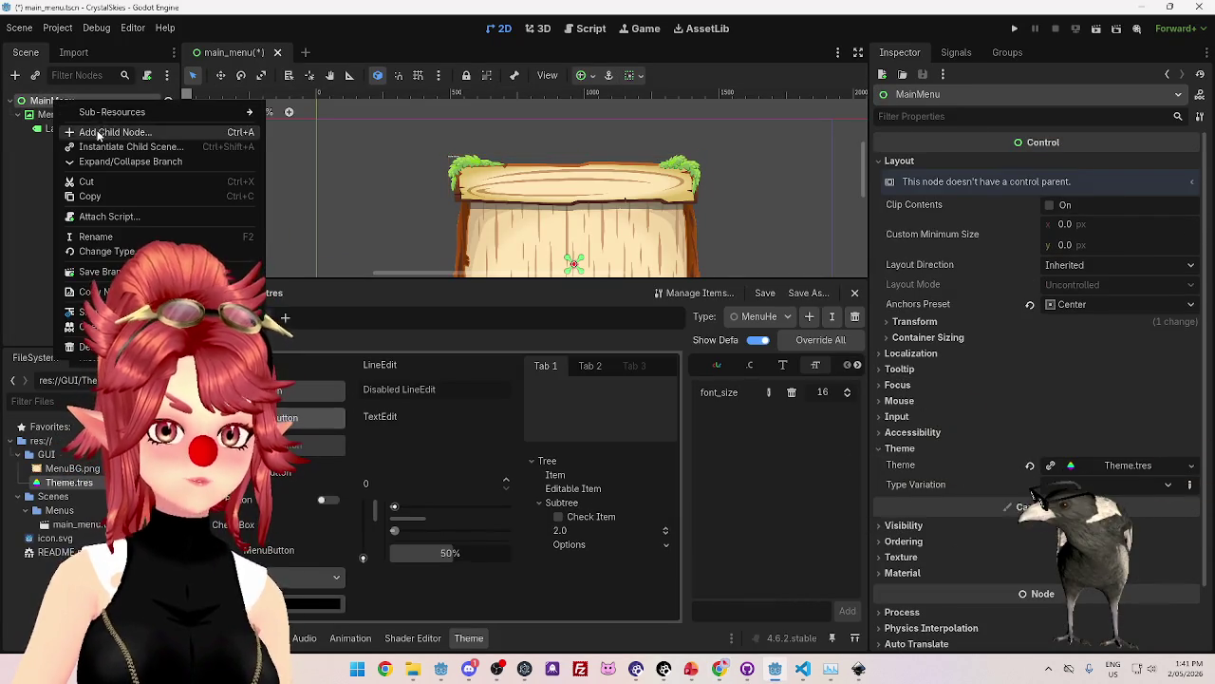
click(190, 133)
text(panel)
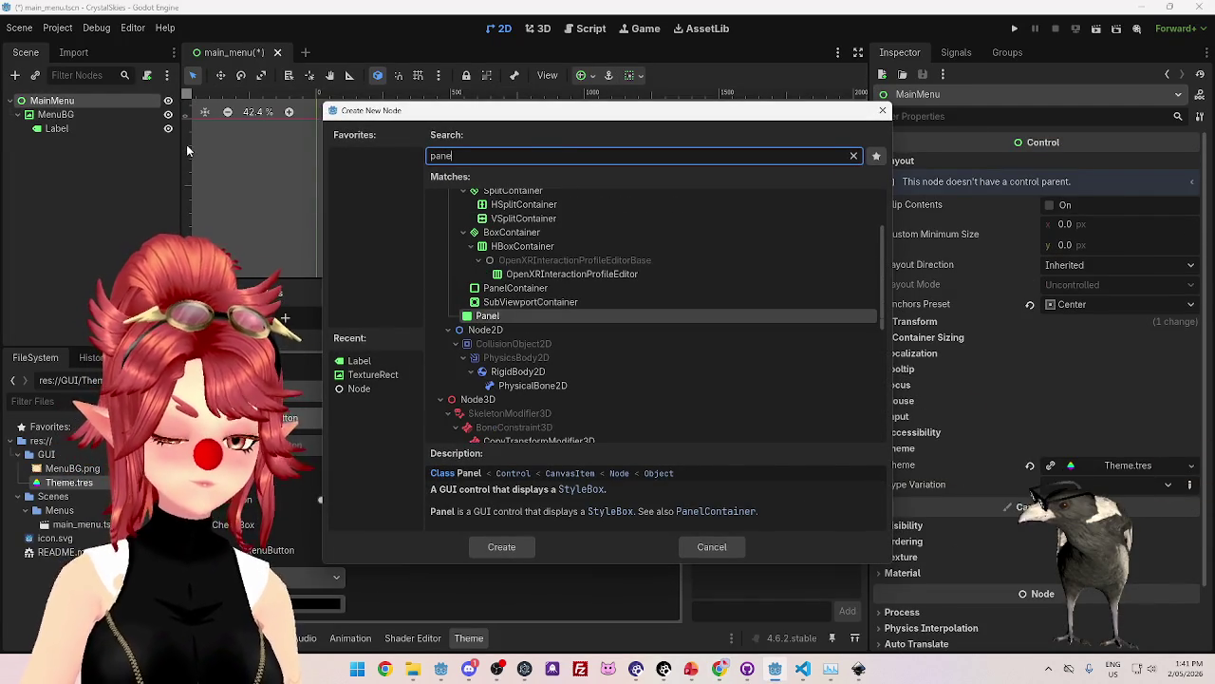
key(Return)
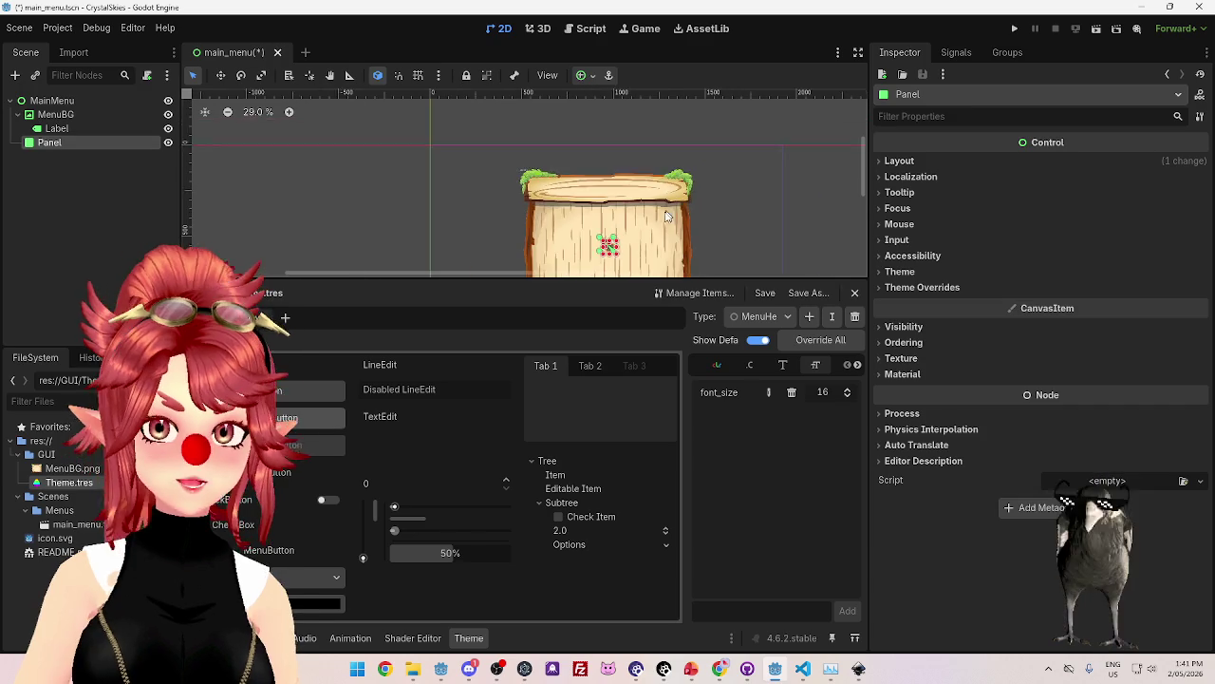
scroll(412, 172, down, 1)
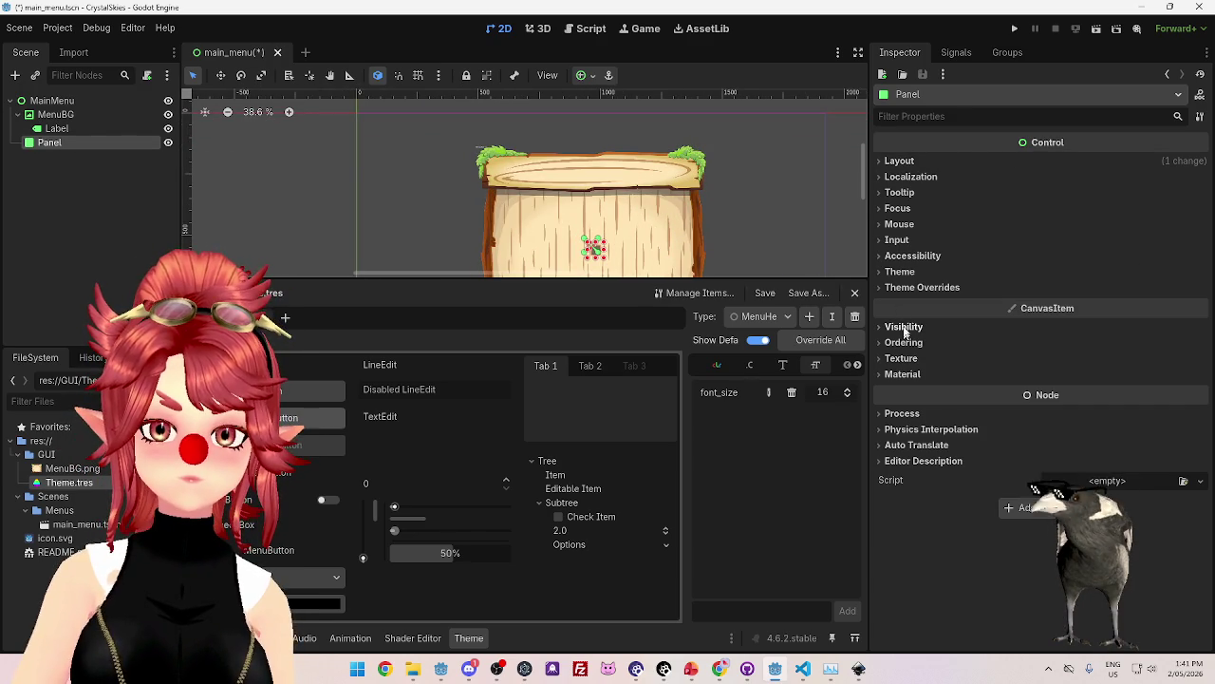
click(900, 358)
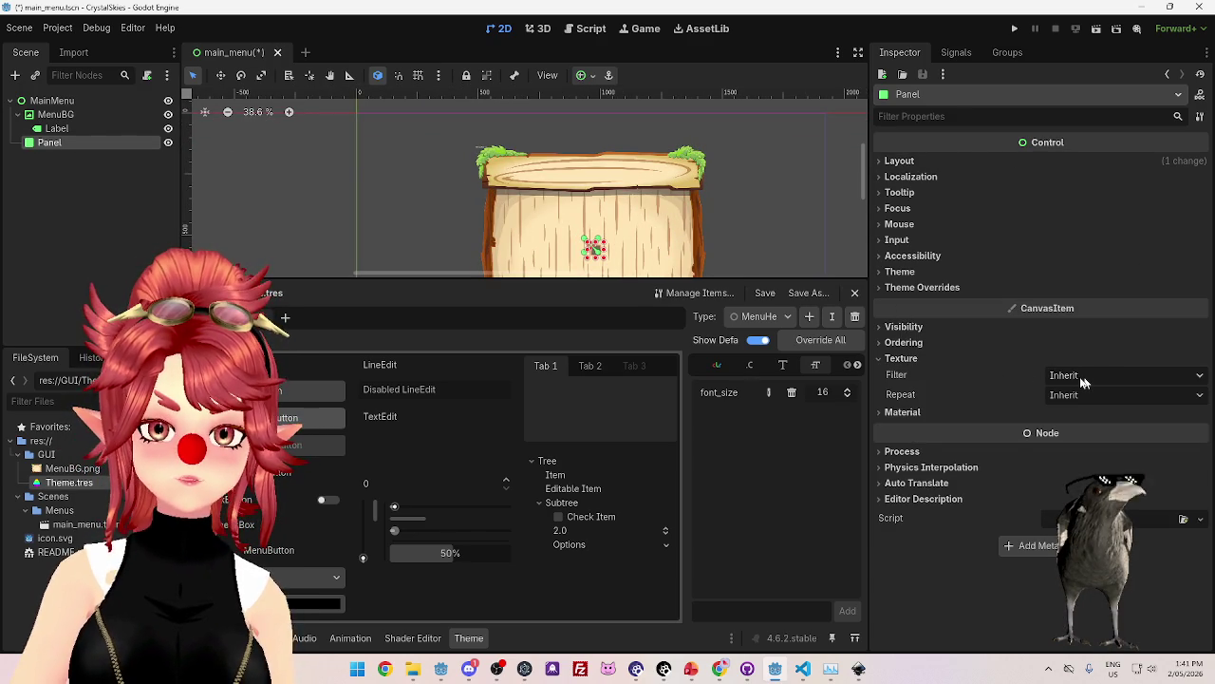
click(902, 358)
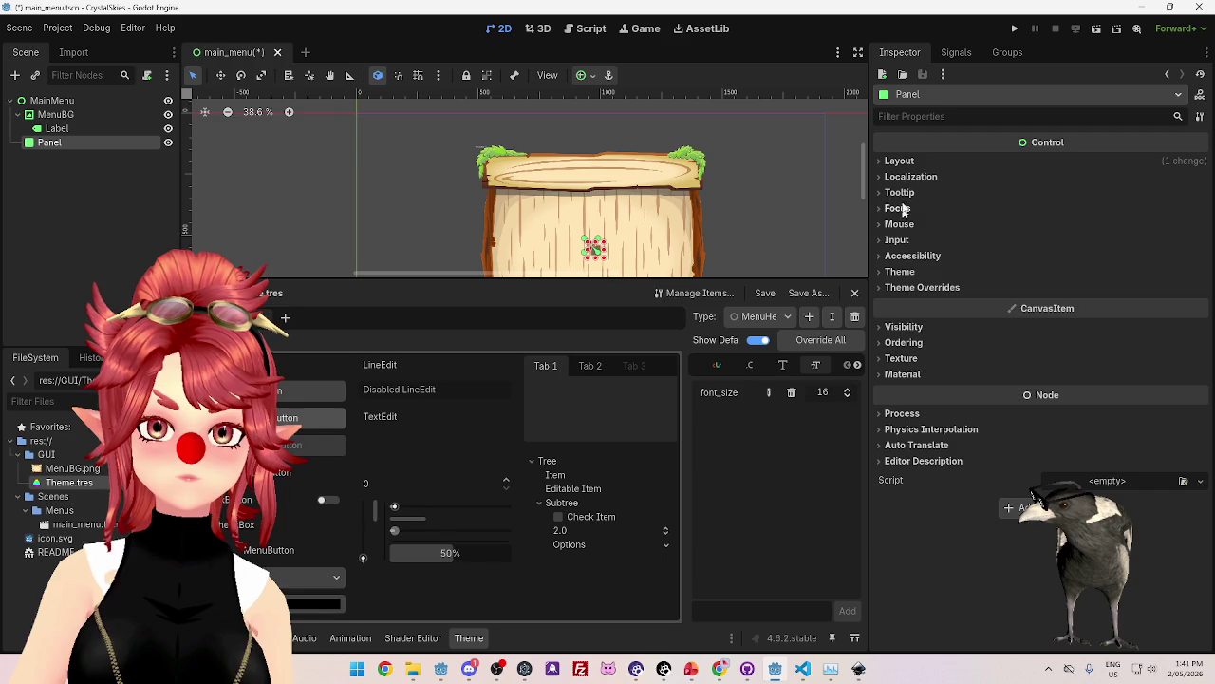
click(902, 162)
click(902, 162)
scroll(671, 238, up, 1)
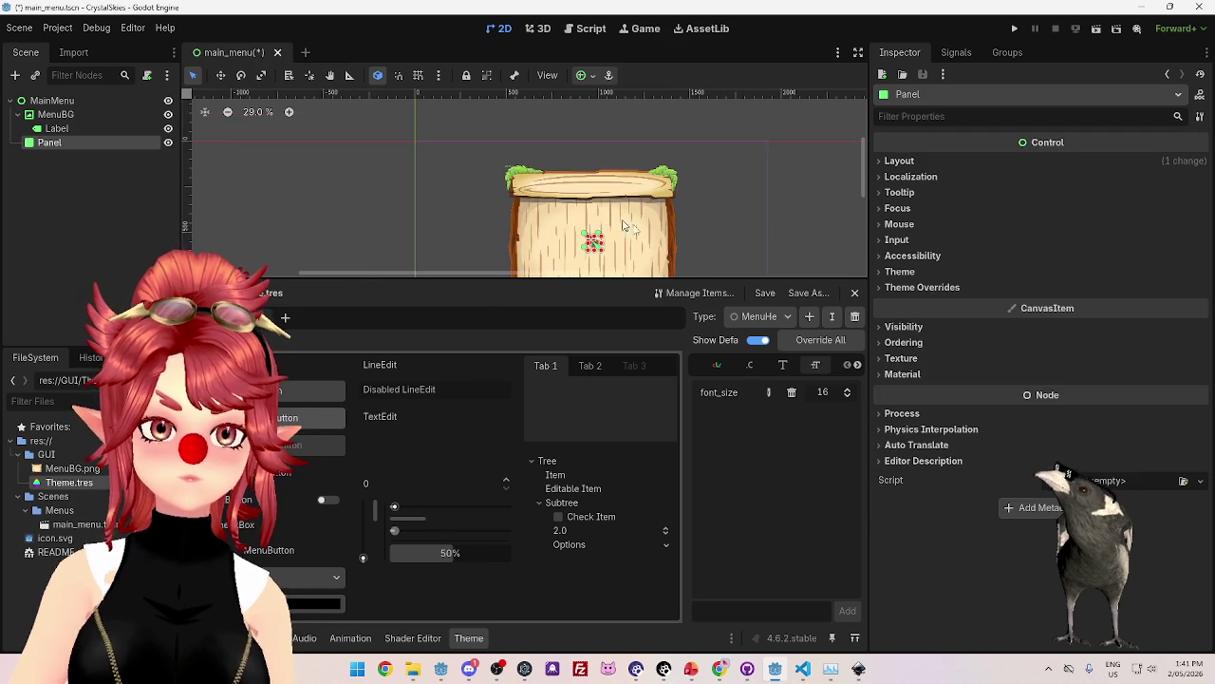
scroll(672, 238, down, 2)
click(80, 116)
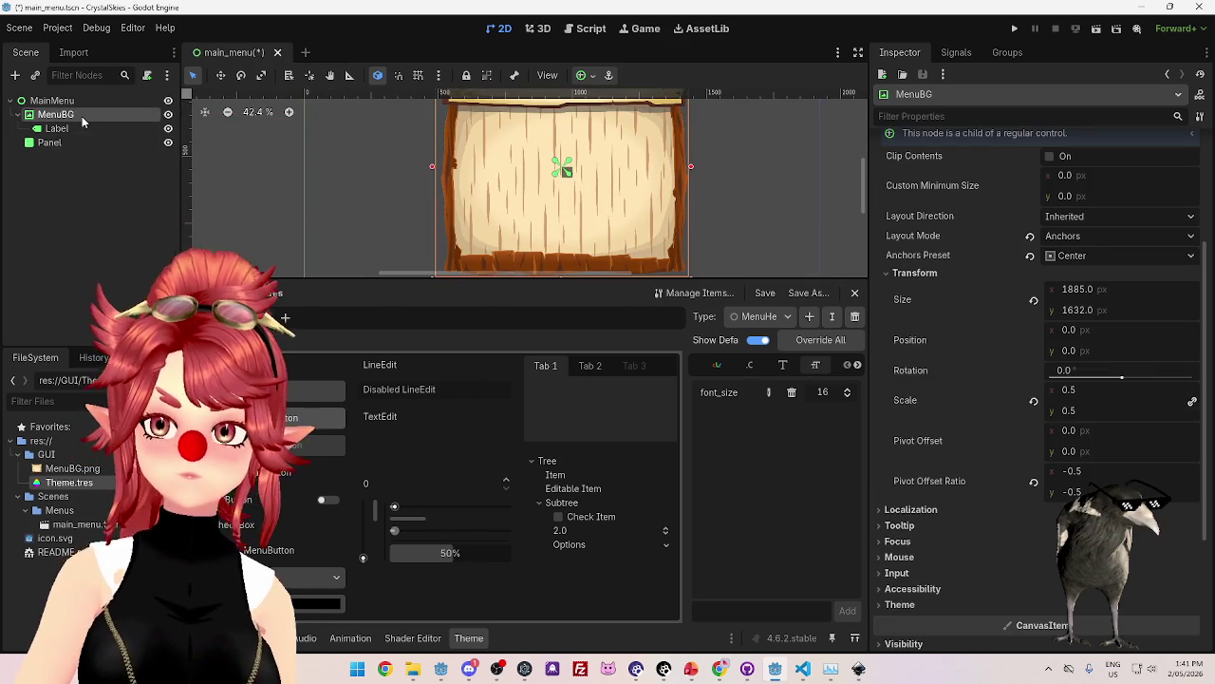
scroll(1036, 459, up, 4)
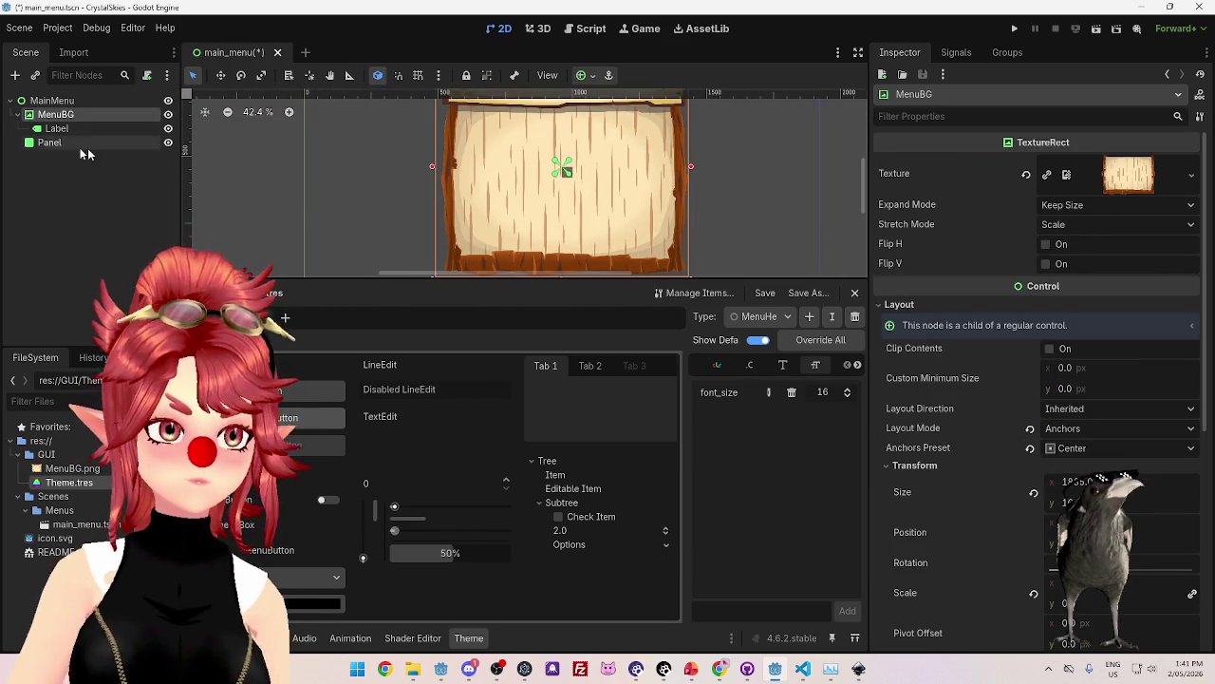
click(95, 144)
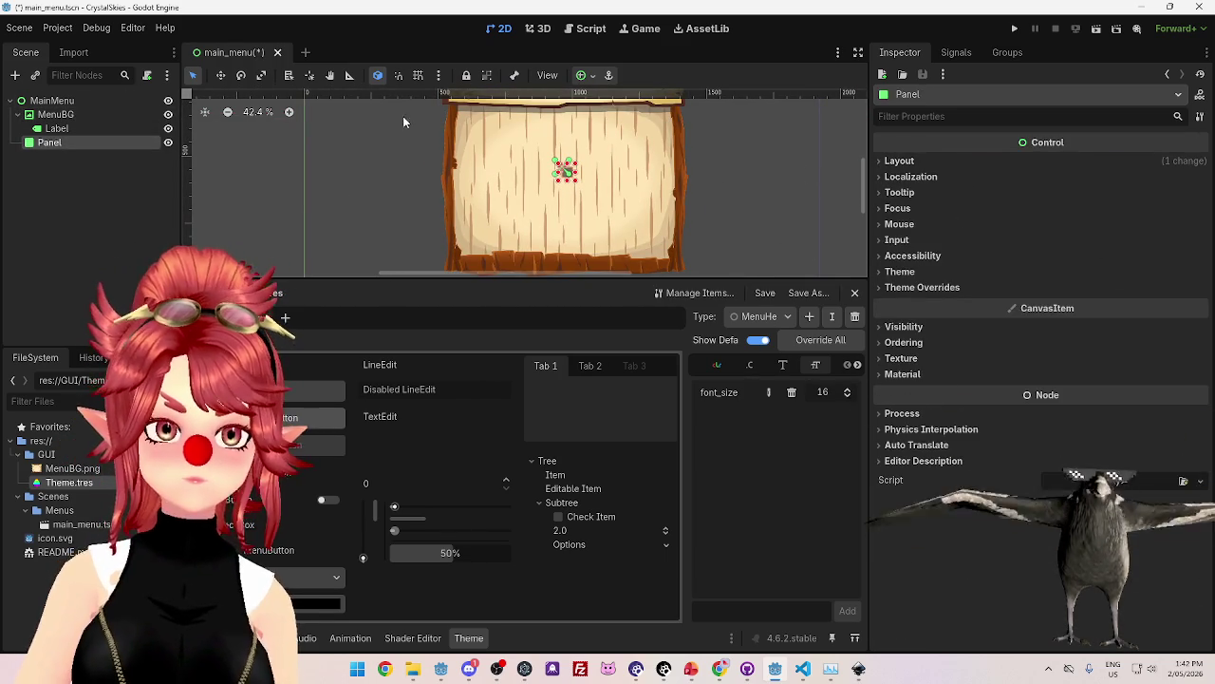
click(168, 115)
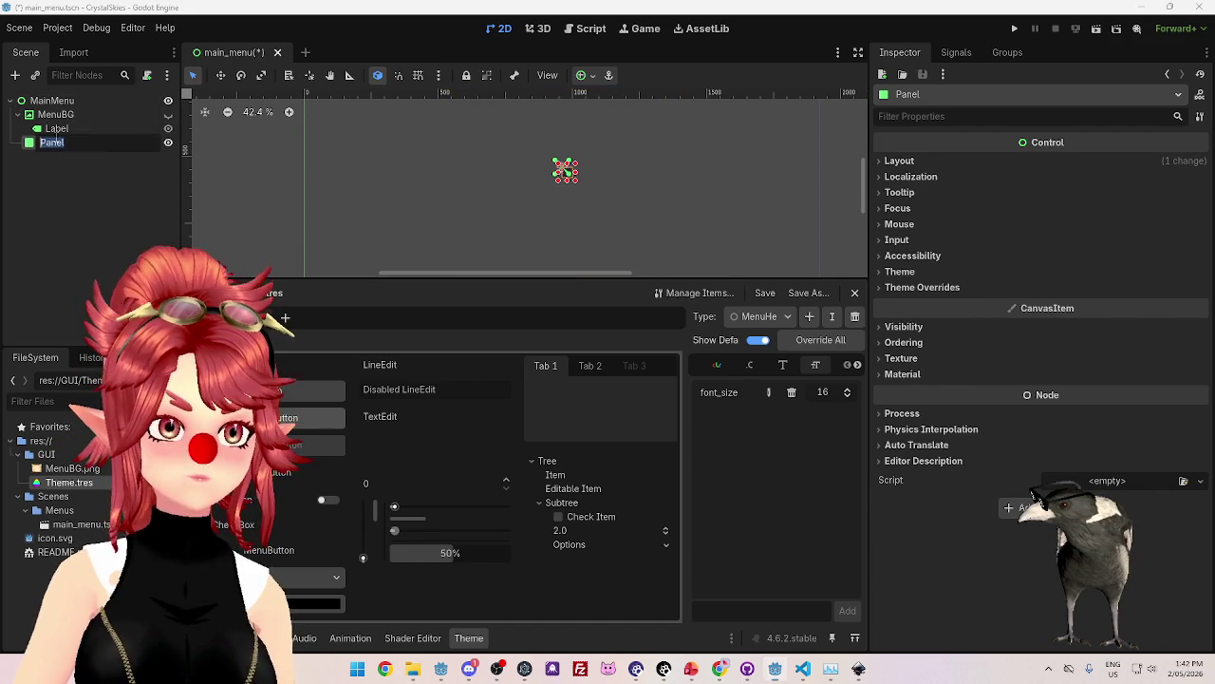
click(901, 358)
click(902, 412)
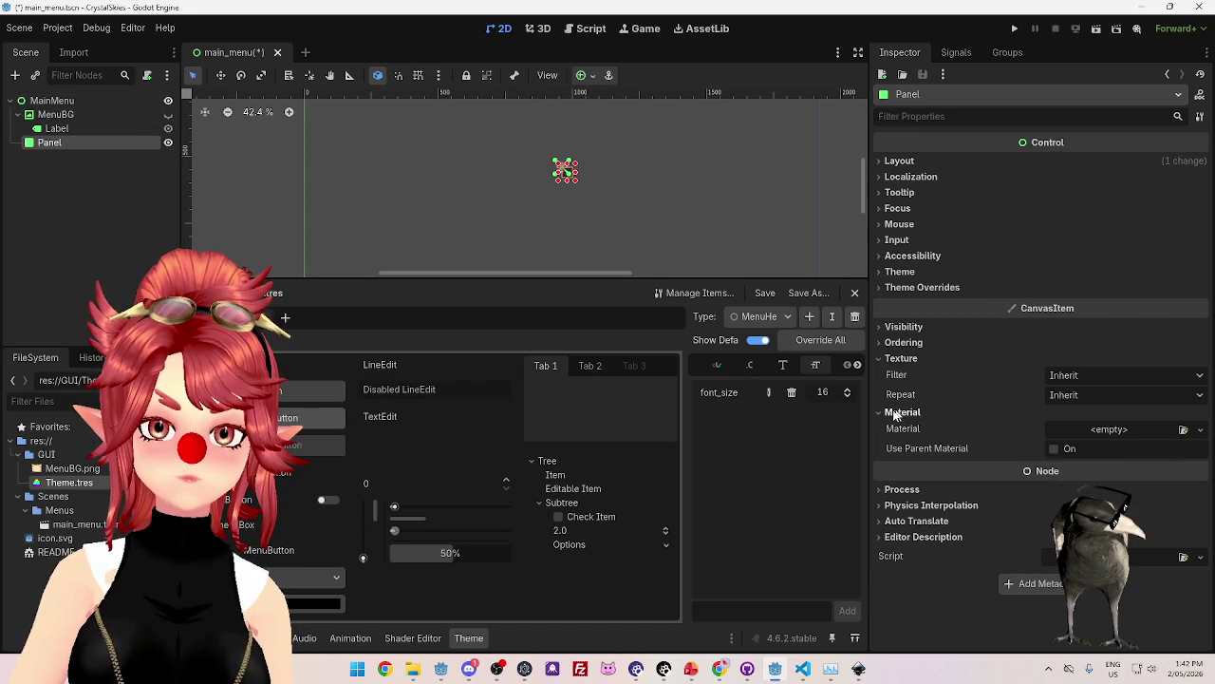
click(902, 412)
click(901, 358)
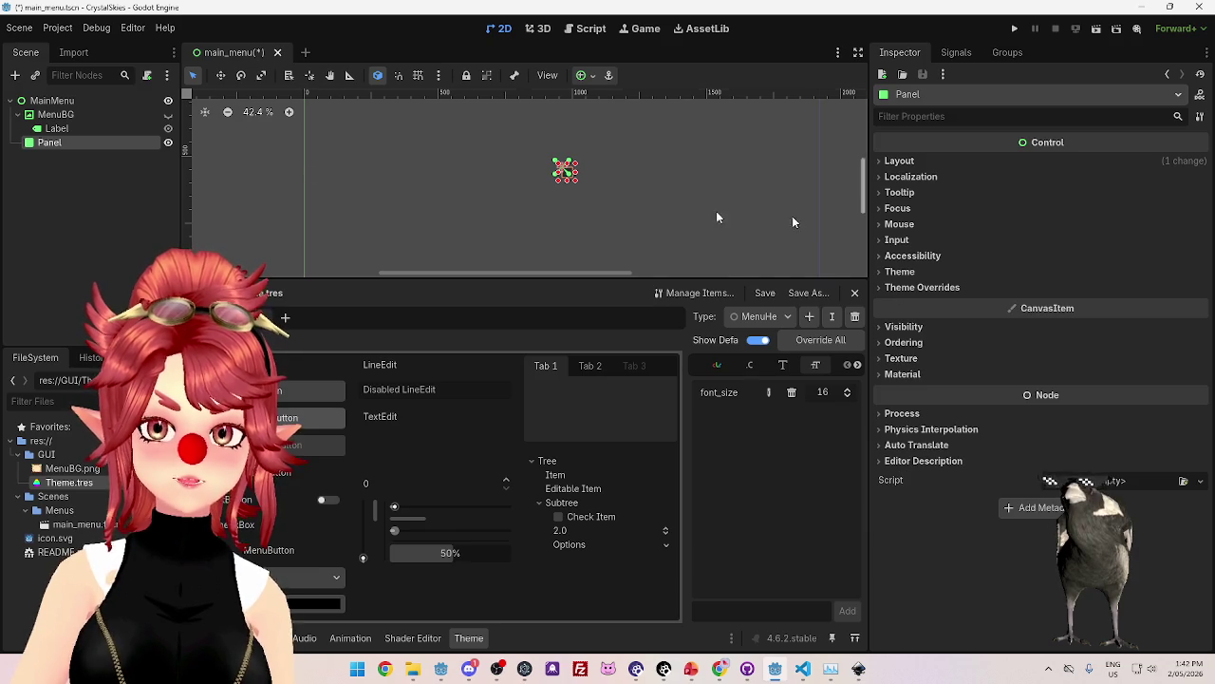
click(72, 142)
key(Delete)
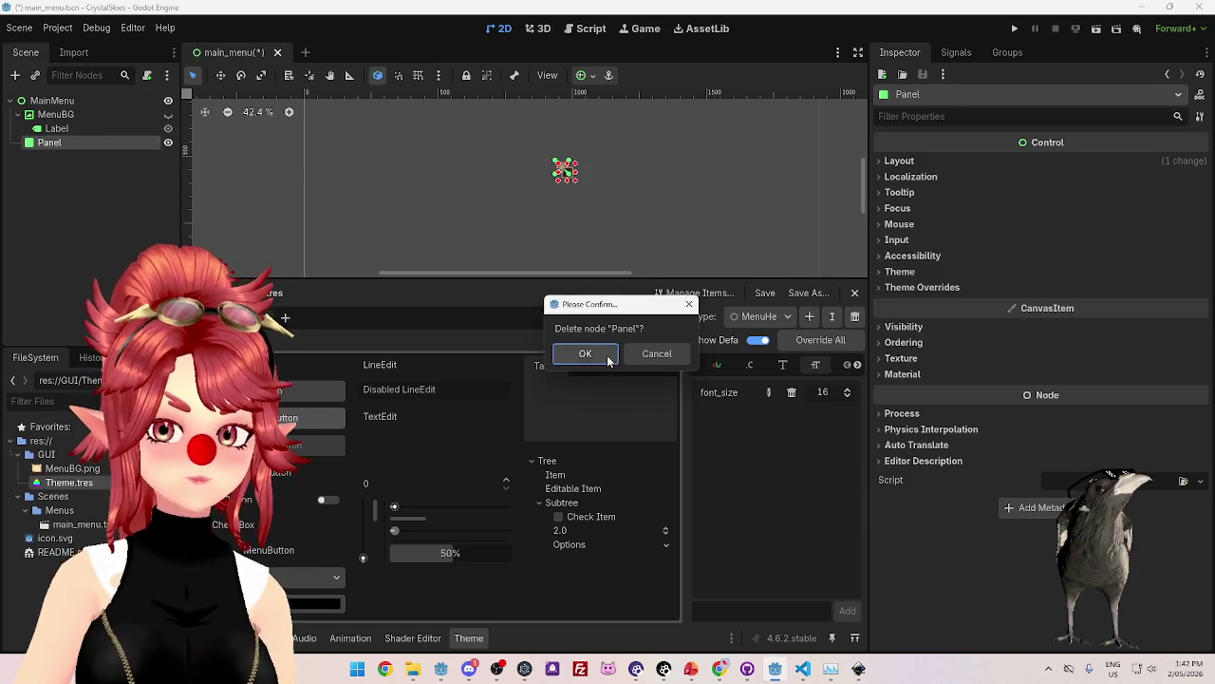
click(610, 359)
click(55, 113)
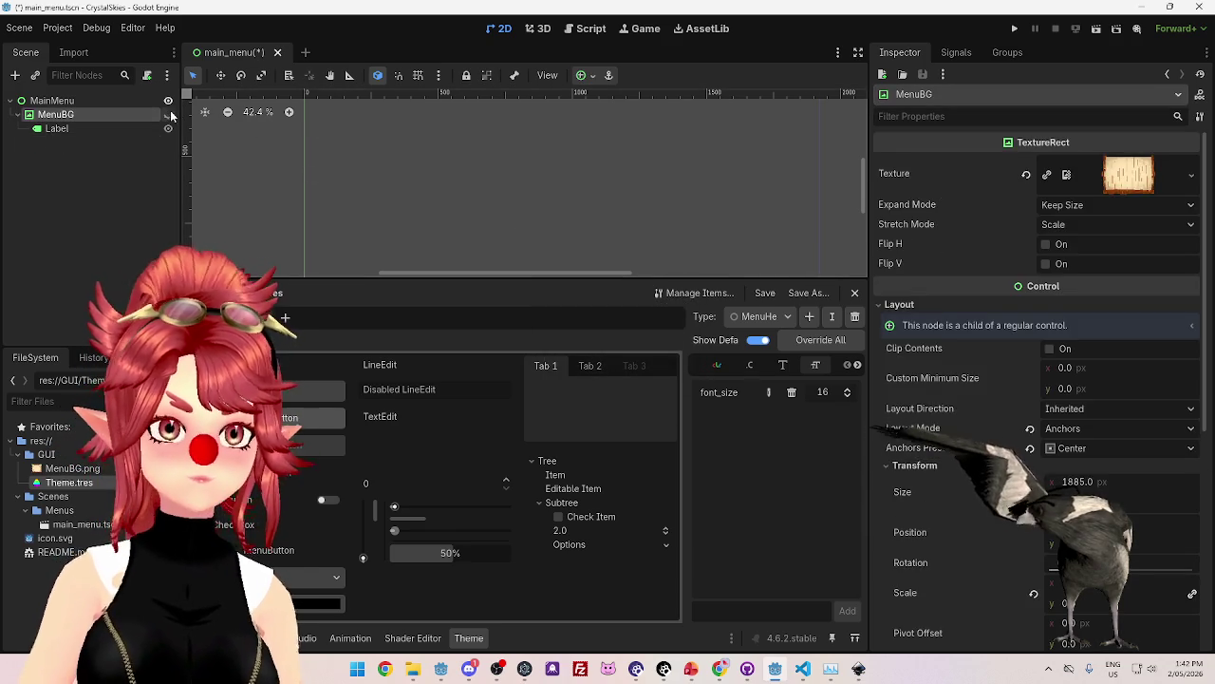
click(169, 114)
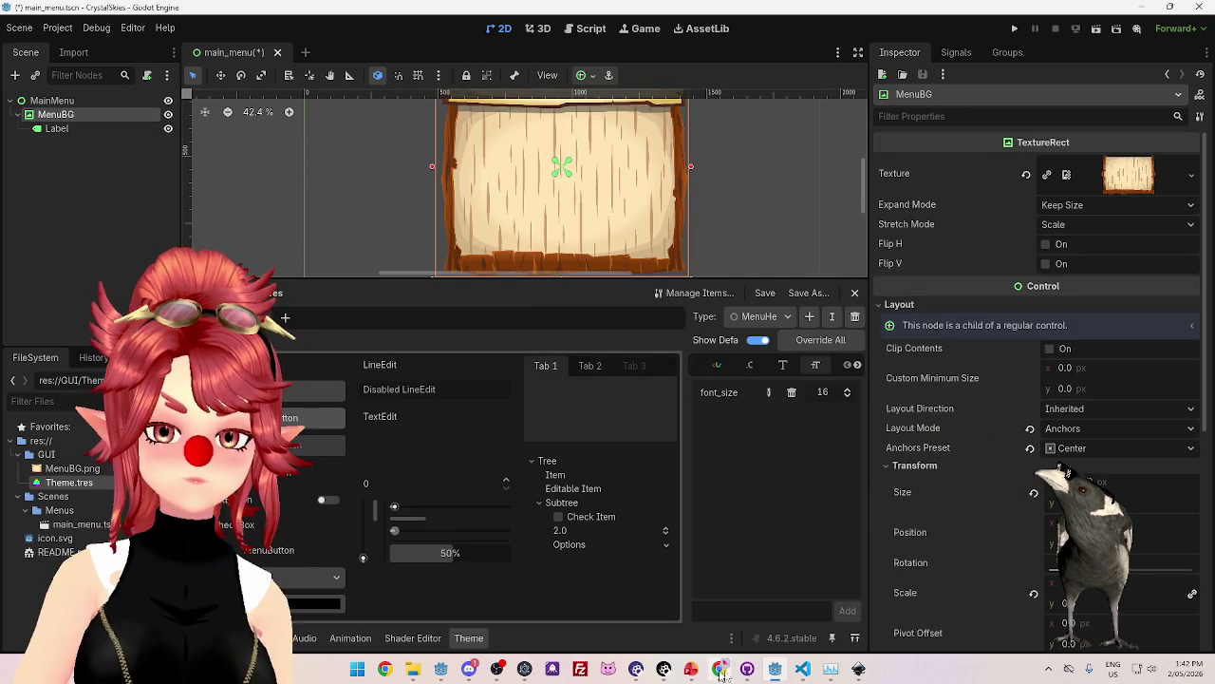
key(alt+Tab)
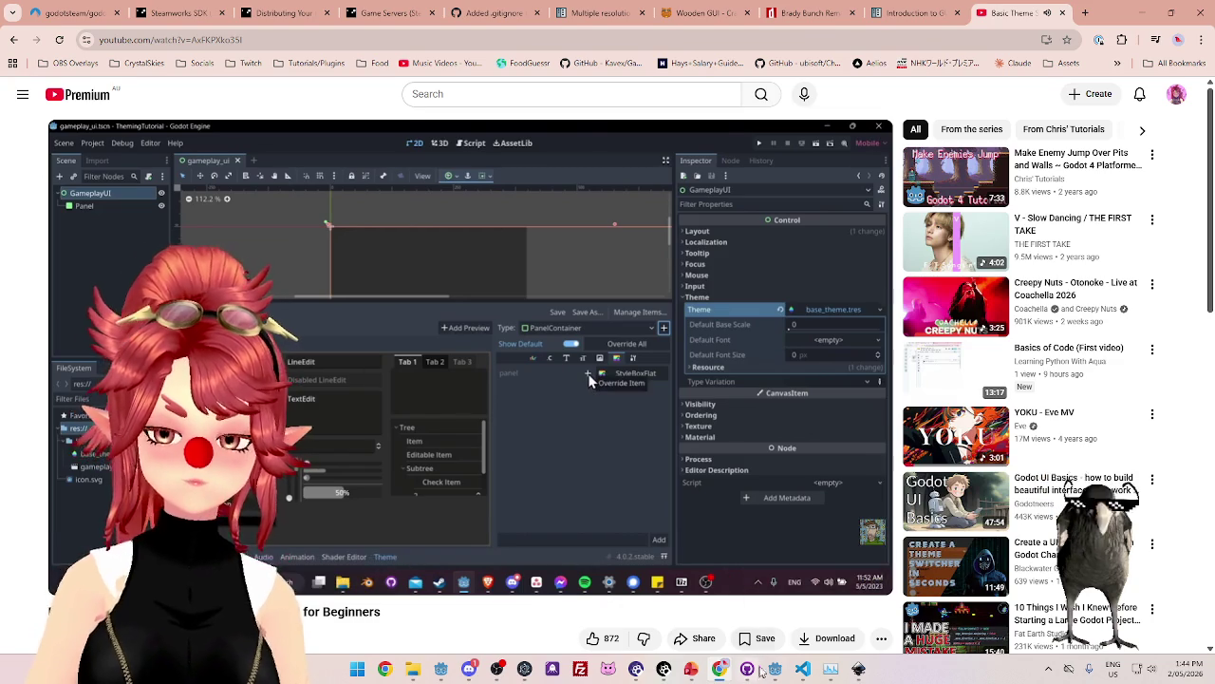
click(777, 671)
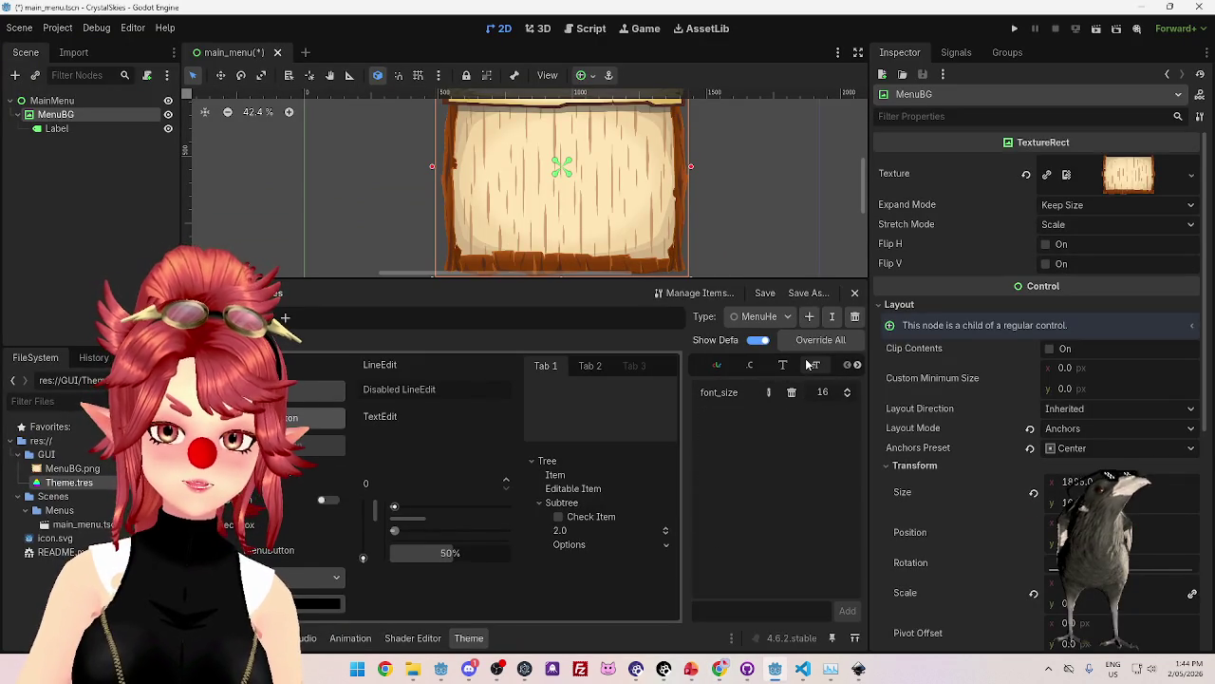
Confirm the font_size item name in Theme.tres, then bring the paused YouTube tutorial forward.
click(752, 366)
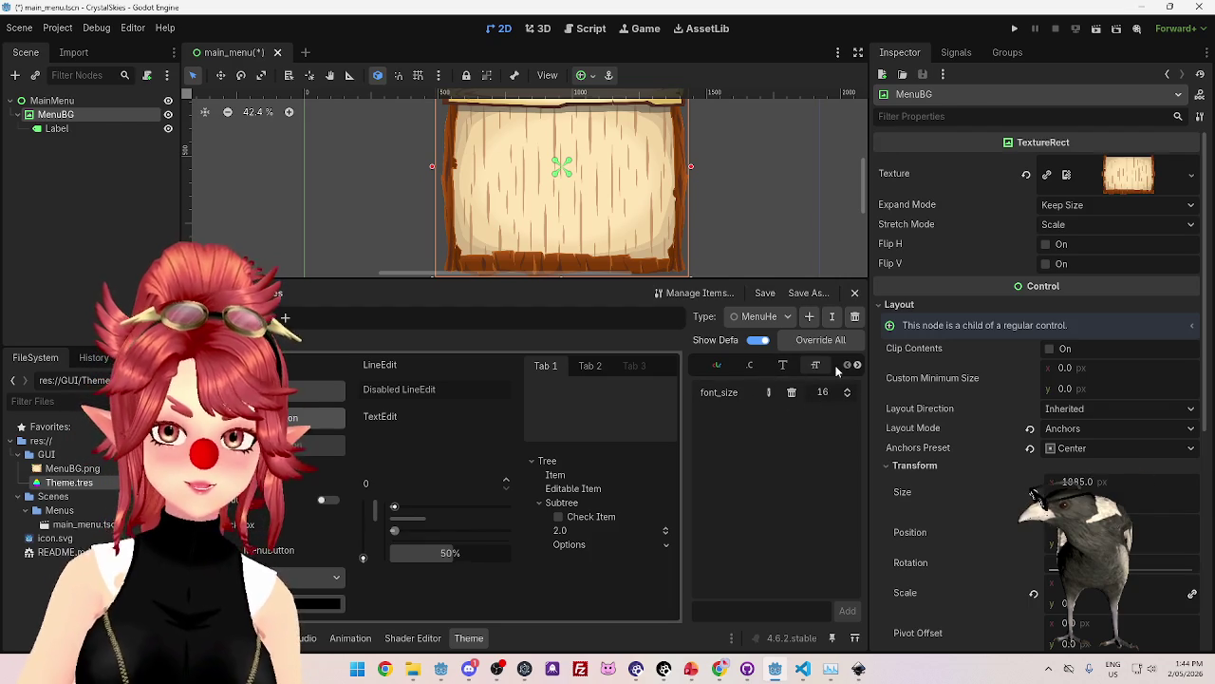
click(718, 669)
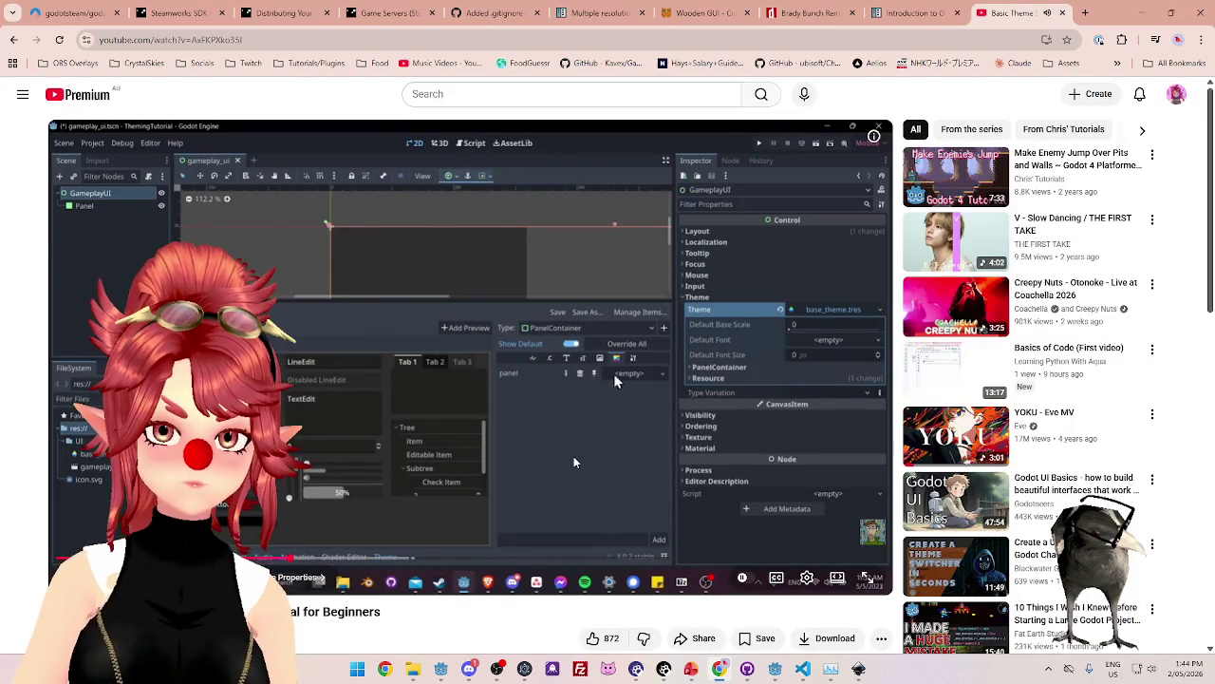
click(604, 472)
click(775, 668)
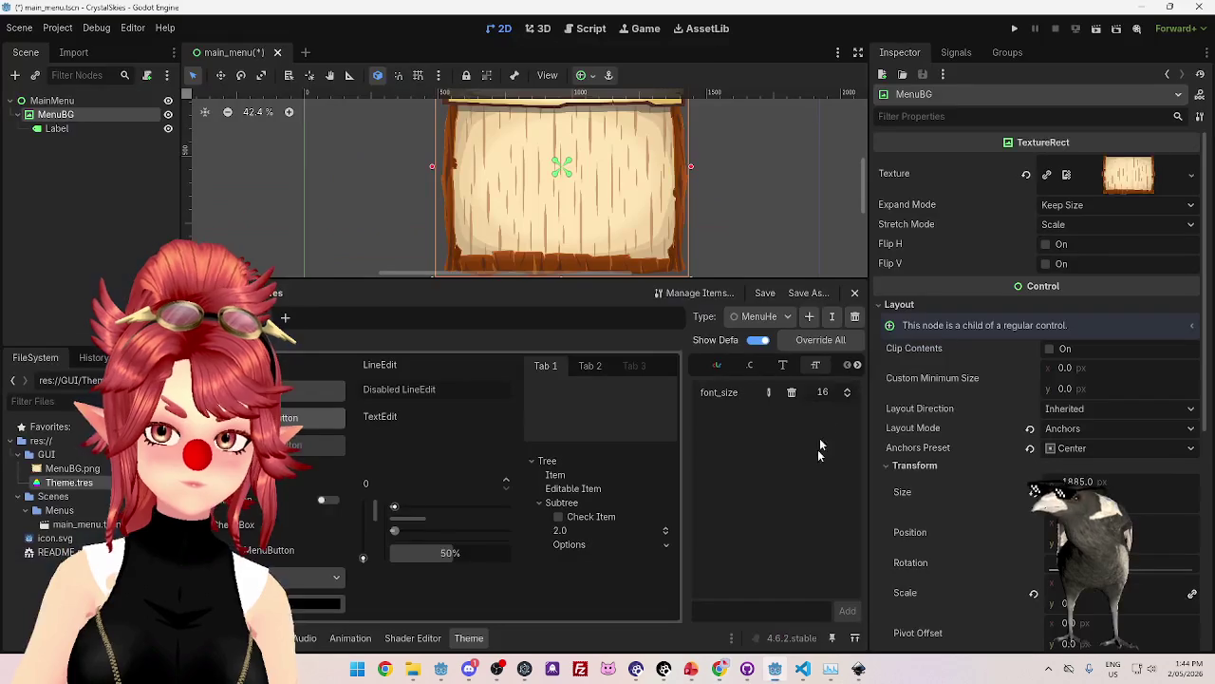
click(769, 395)
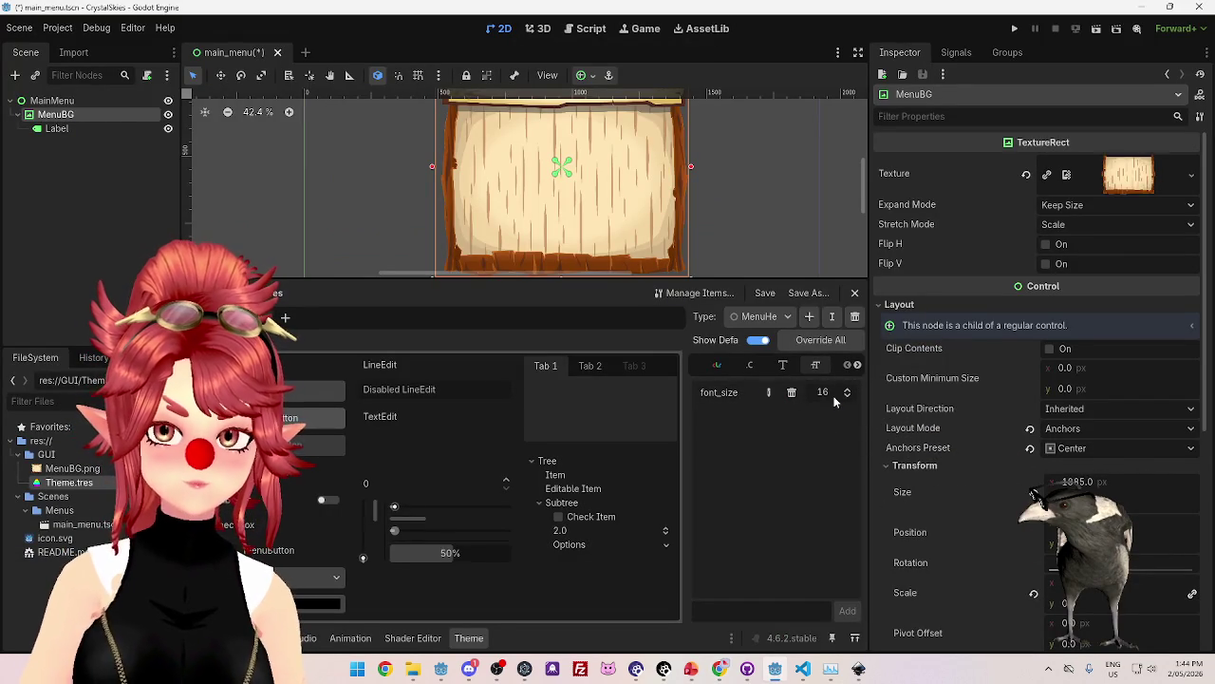
click(720, 669)
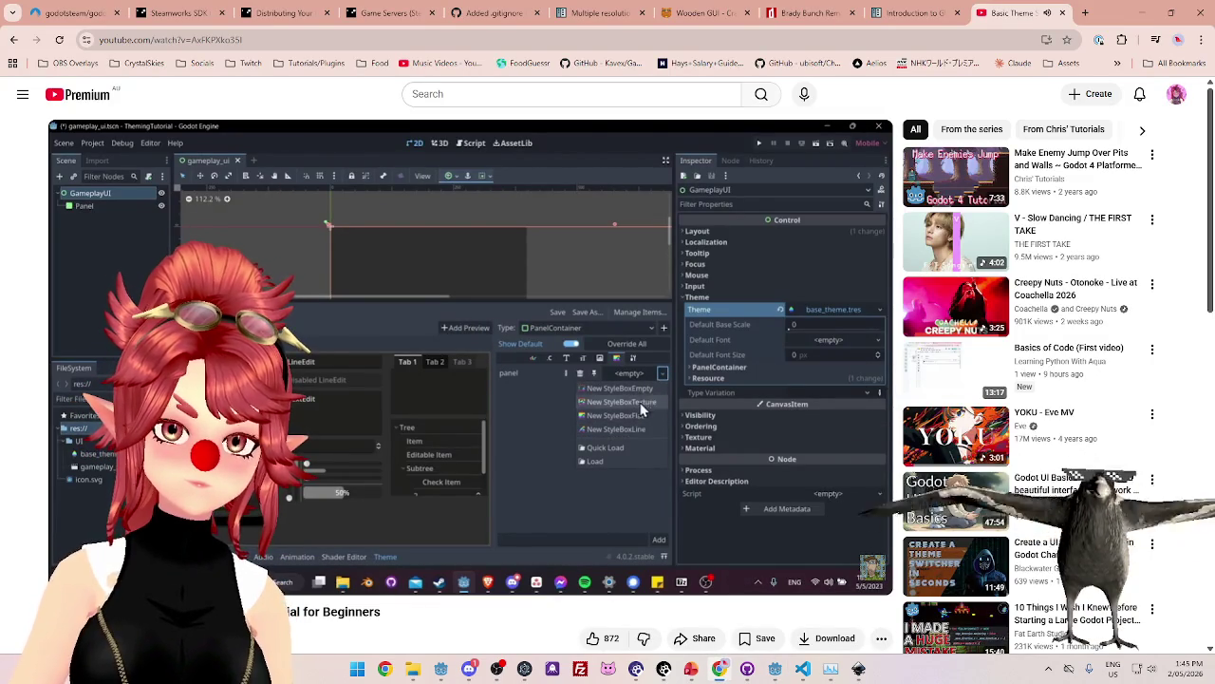
Seek the tutorial ahead past the StyleBoxFlat setup to the DaFont pixel fonts, then pause.
mouse_move(614, 491)
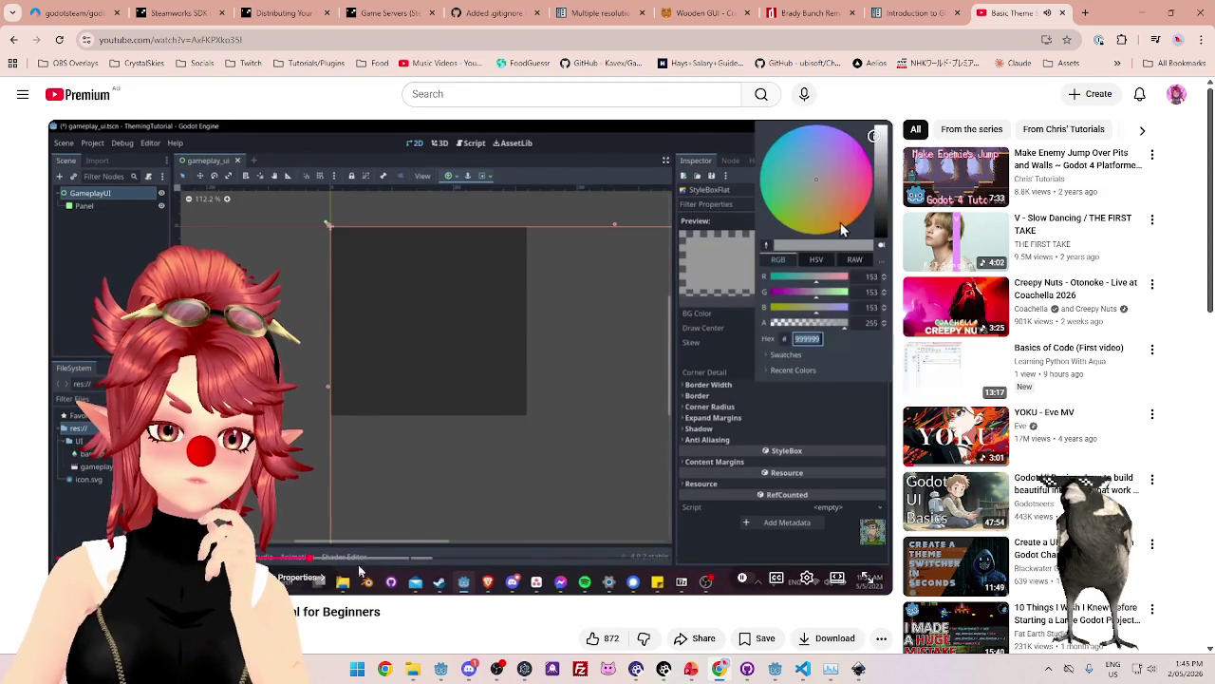
click(327, 557)
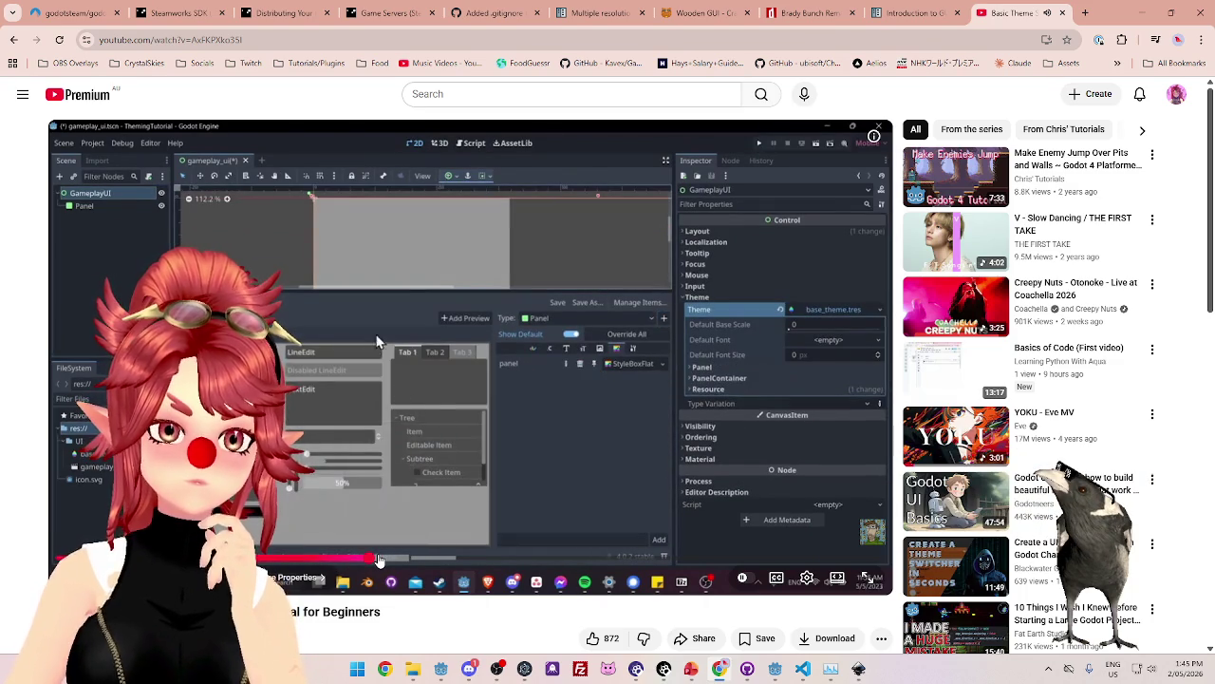
click(393, 560)
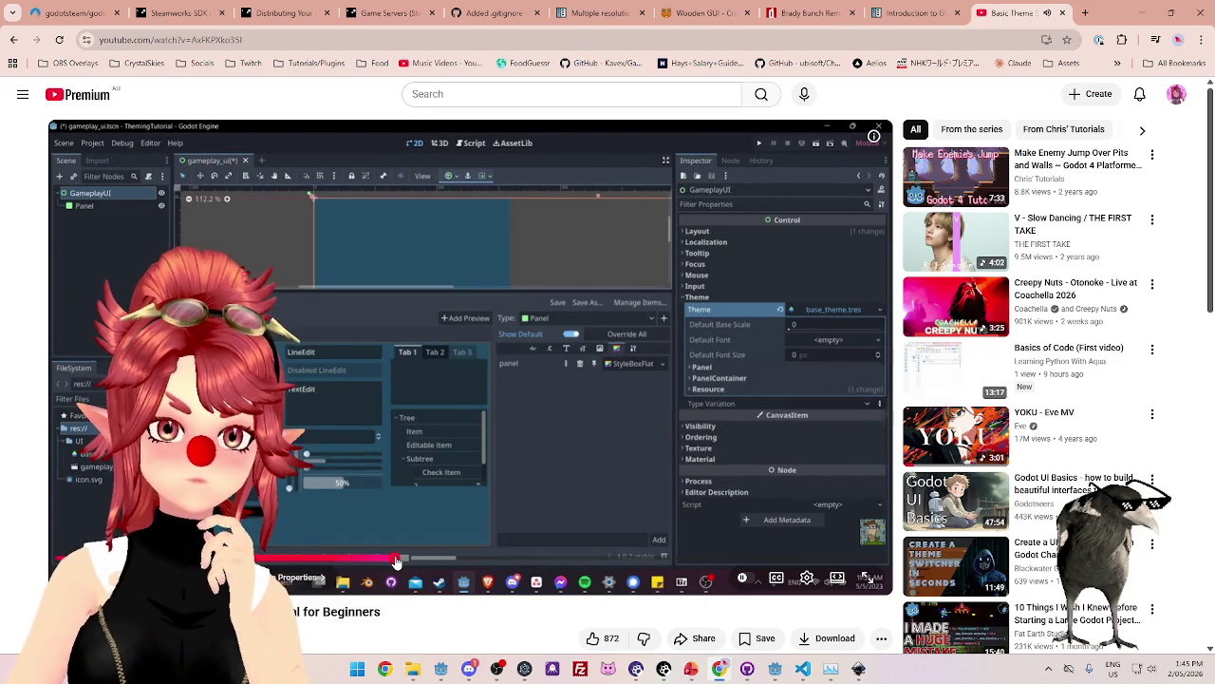
click(410, 561)
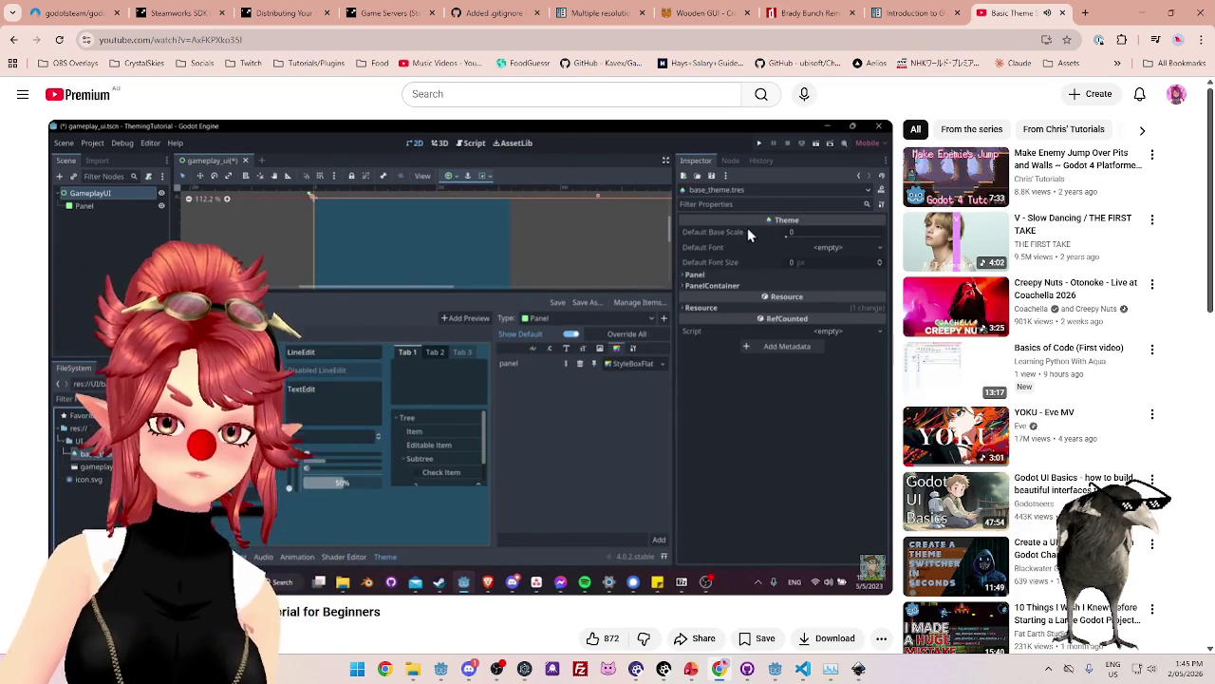
mouse_move(568, 533)
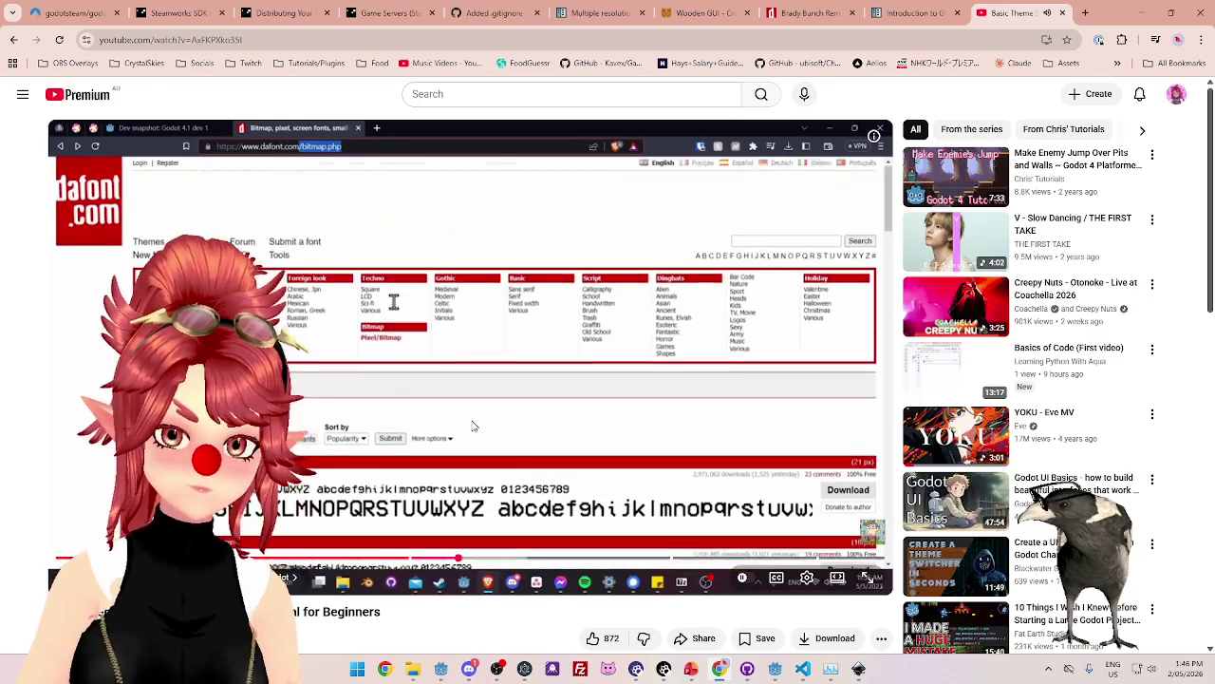
click(474, 427)
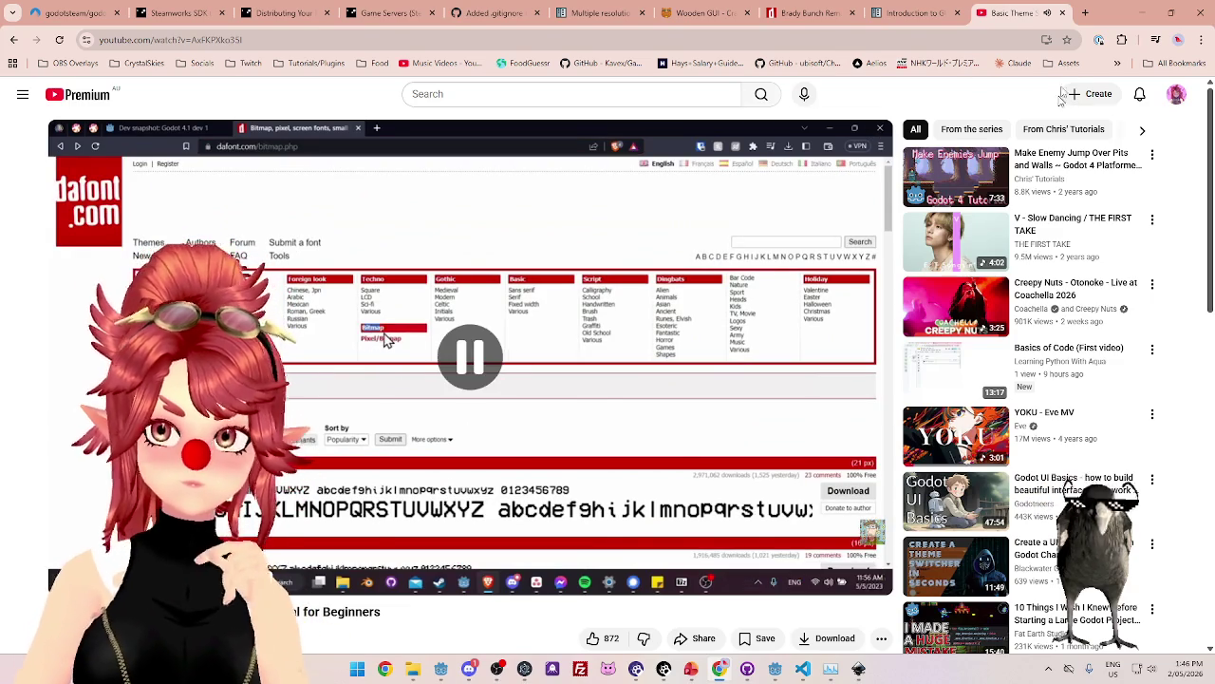
Google 'dafont' in a new tab and open DaFont, pausing the tutorial on its font category.
click(1086, 13)
text(dafont)
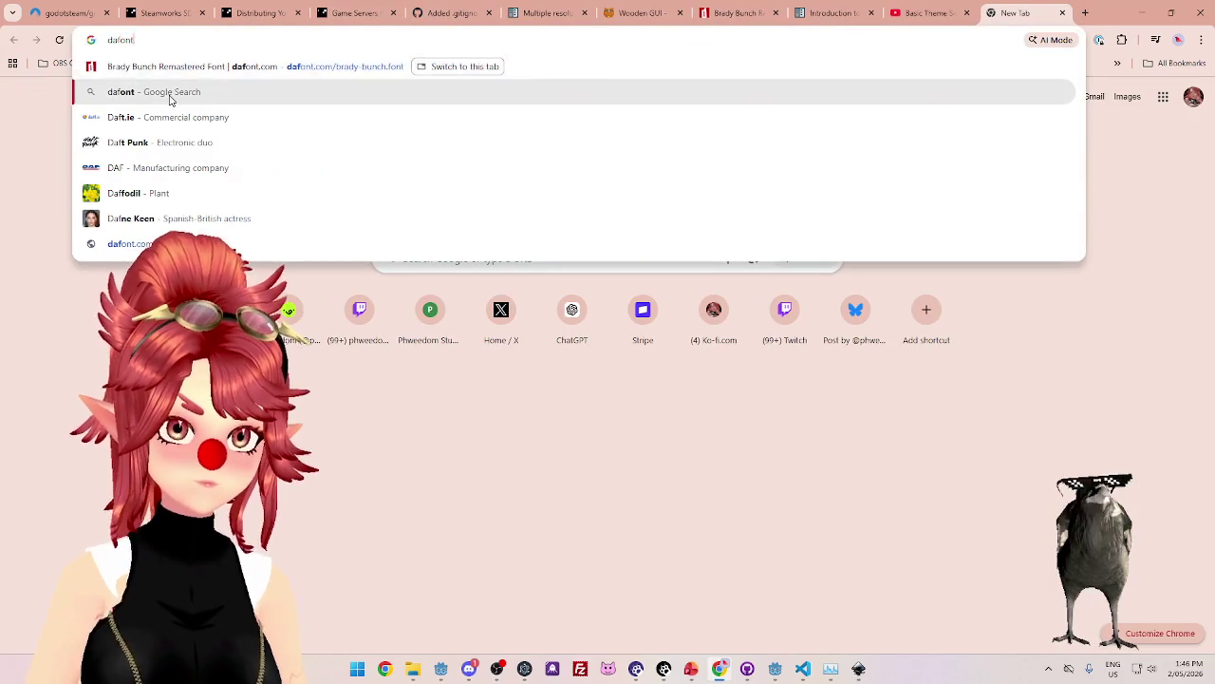
click(168, 92)
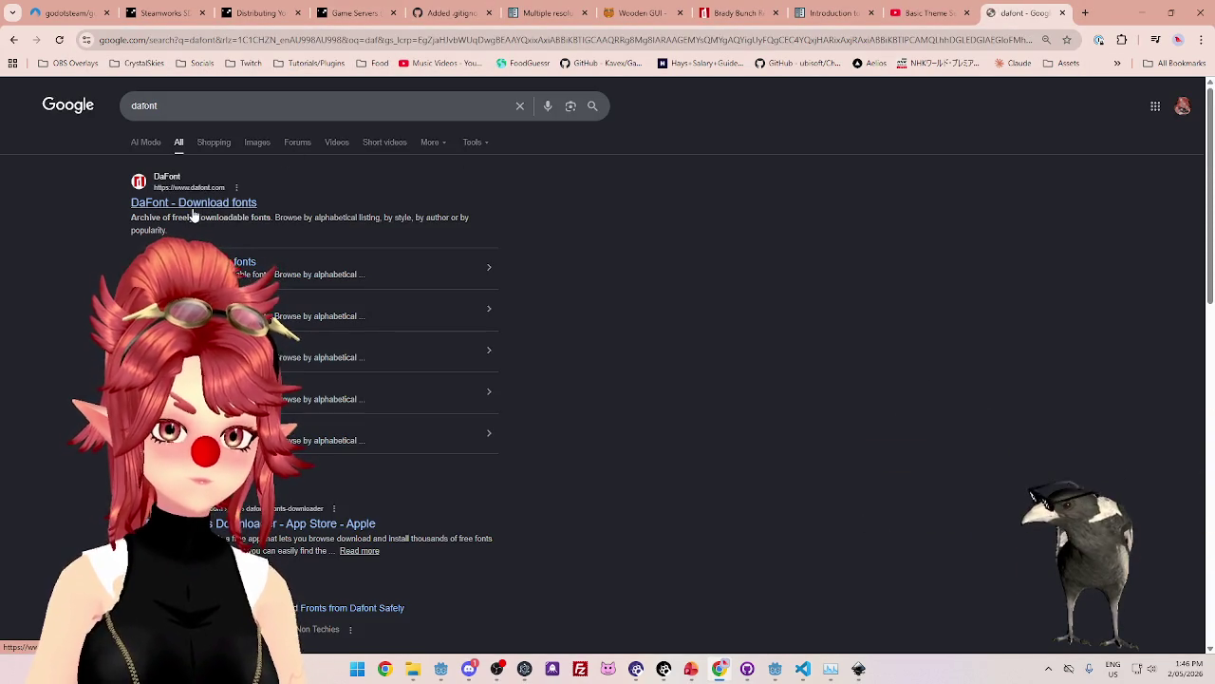
click(926, 12)
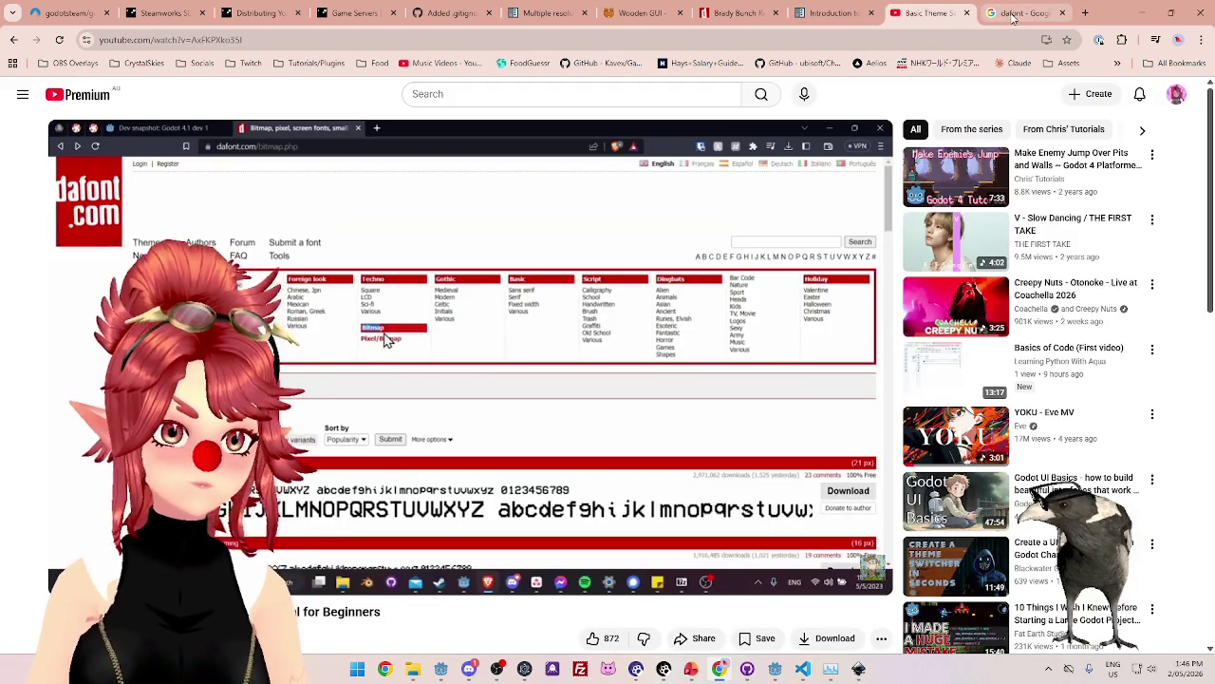
click(1013, 16)
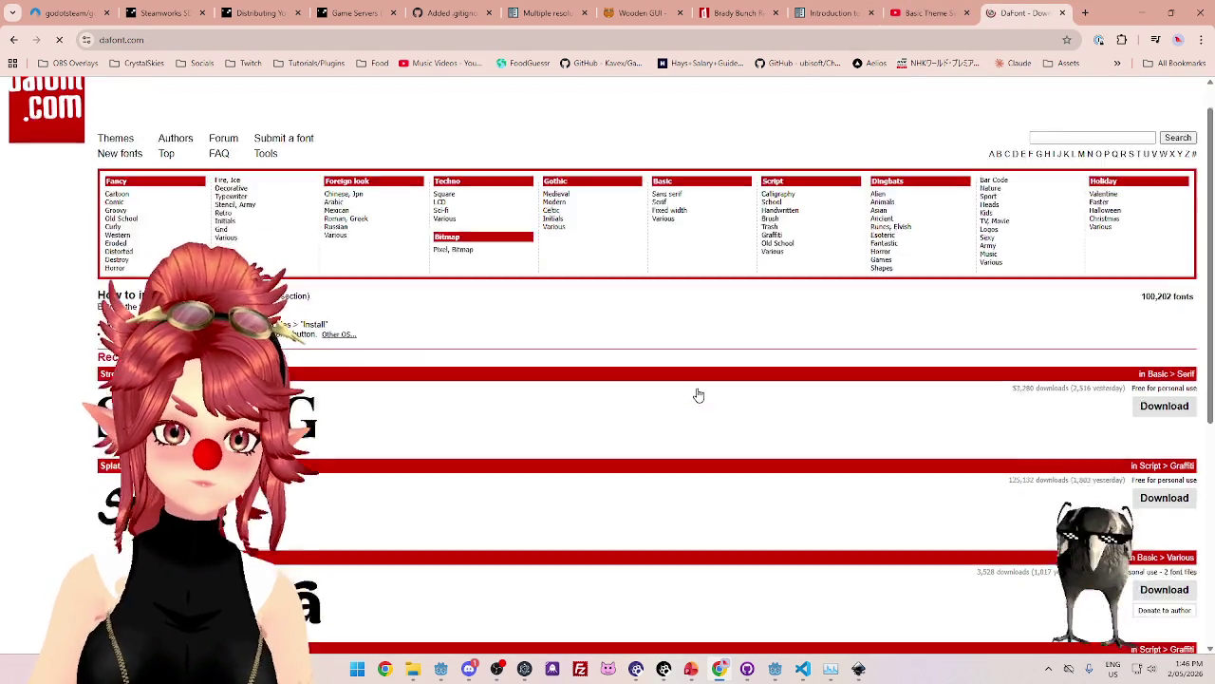
scroll(698, 394, down, 2)
click(920, 14)
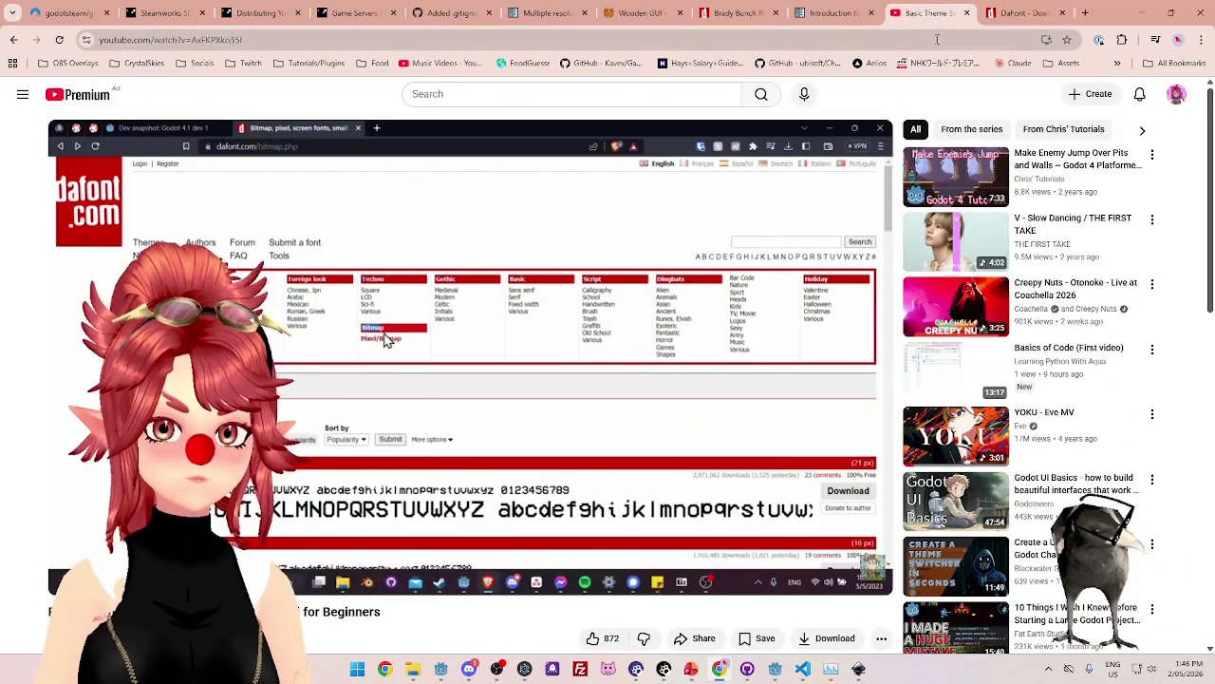
click(438, 395)
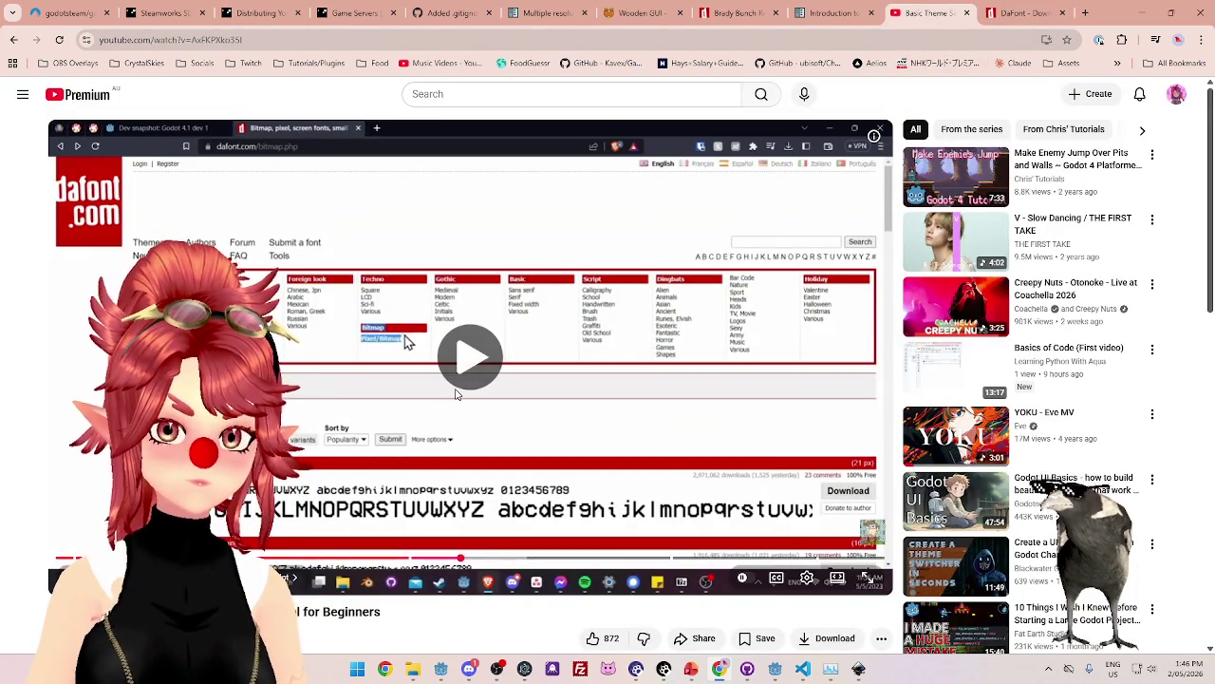
click(438, 395)
click(1019, 20)
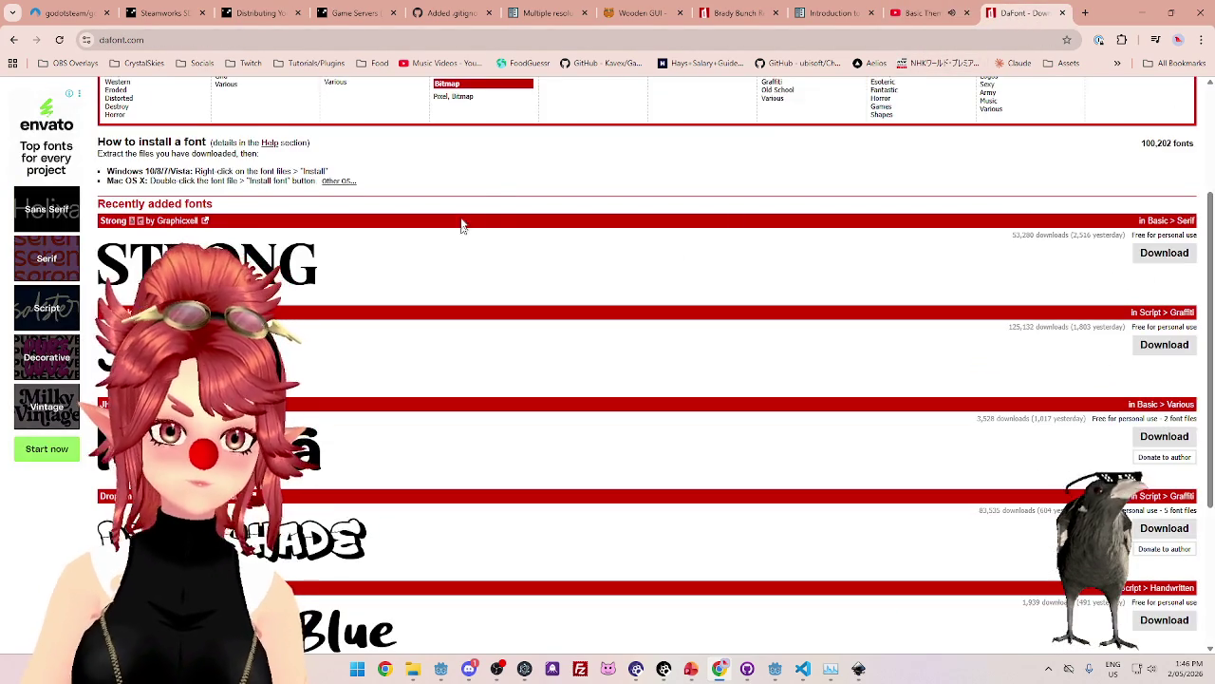
Browse DaFont's Pixel/Bitmap fonts, scrolling through the listings onto page 2.
scroll(464, 247, up, 2)
click(461, 231)
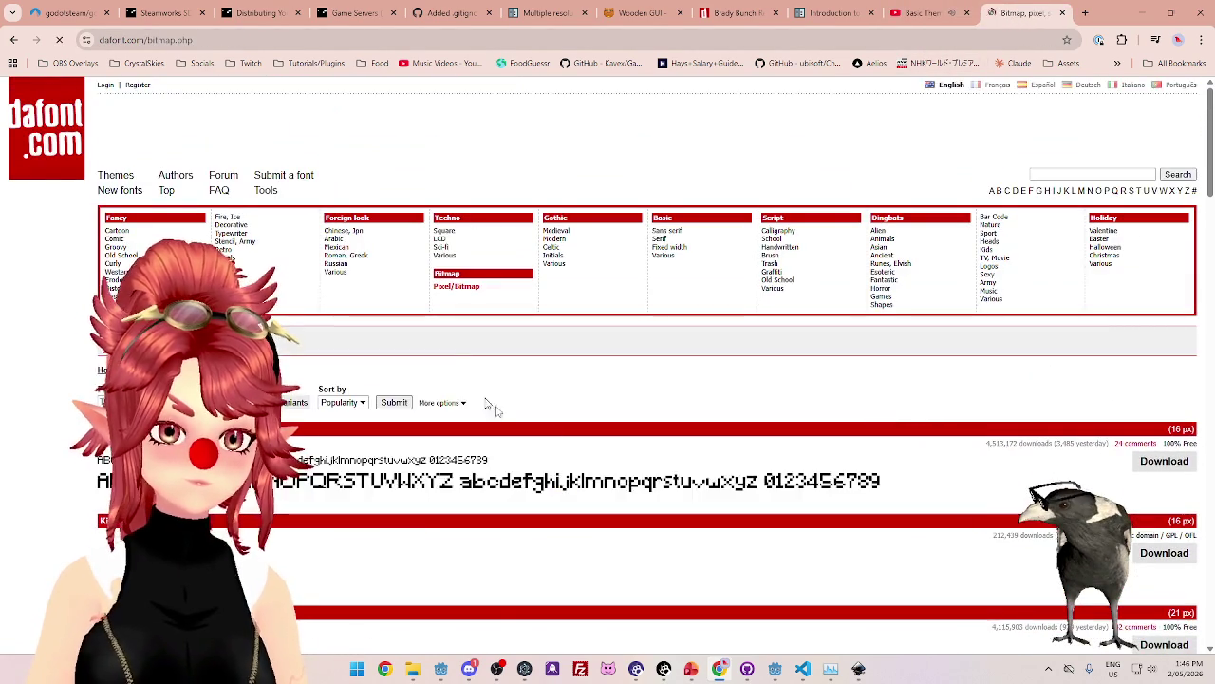
scroll(570, 419, down, 4)
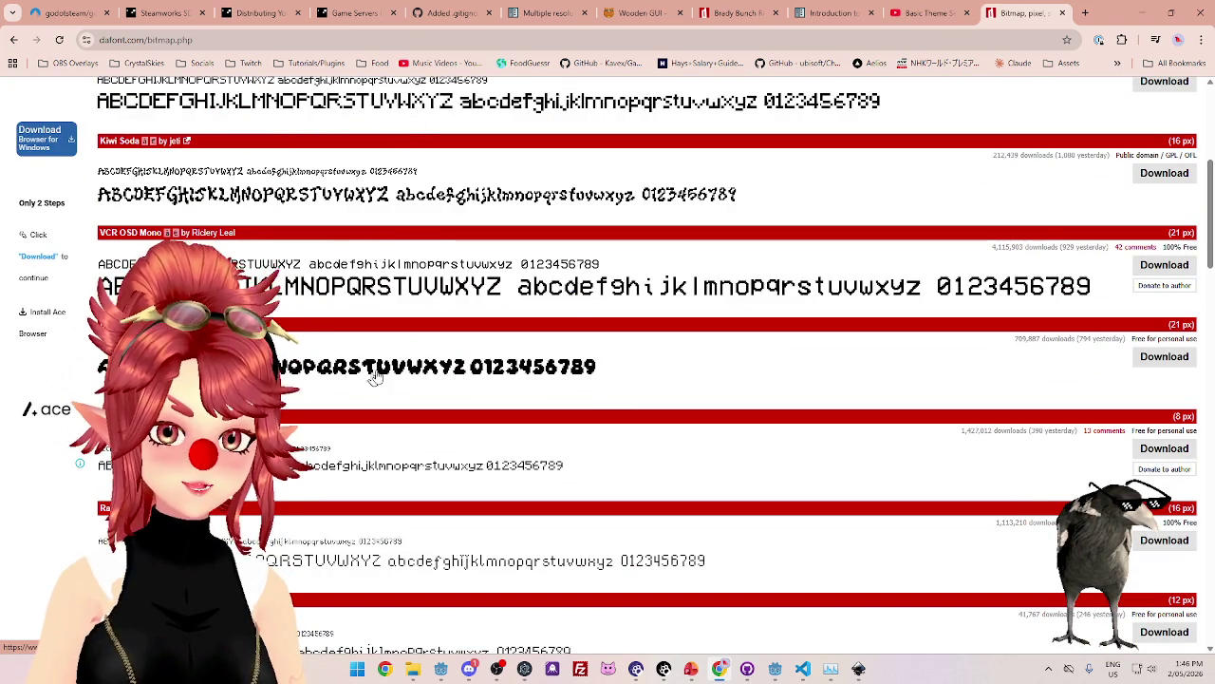
scroll(414, 357, down, 2)
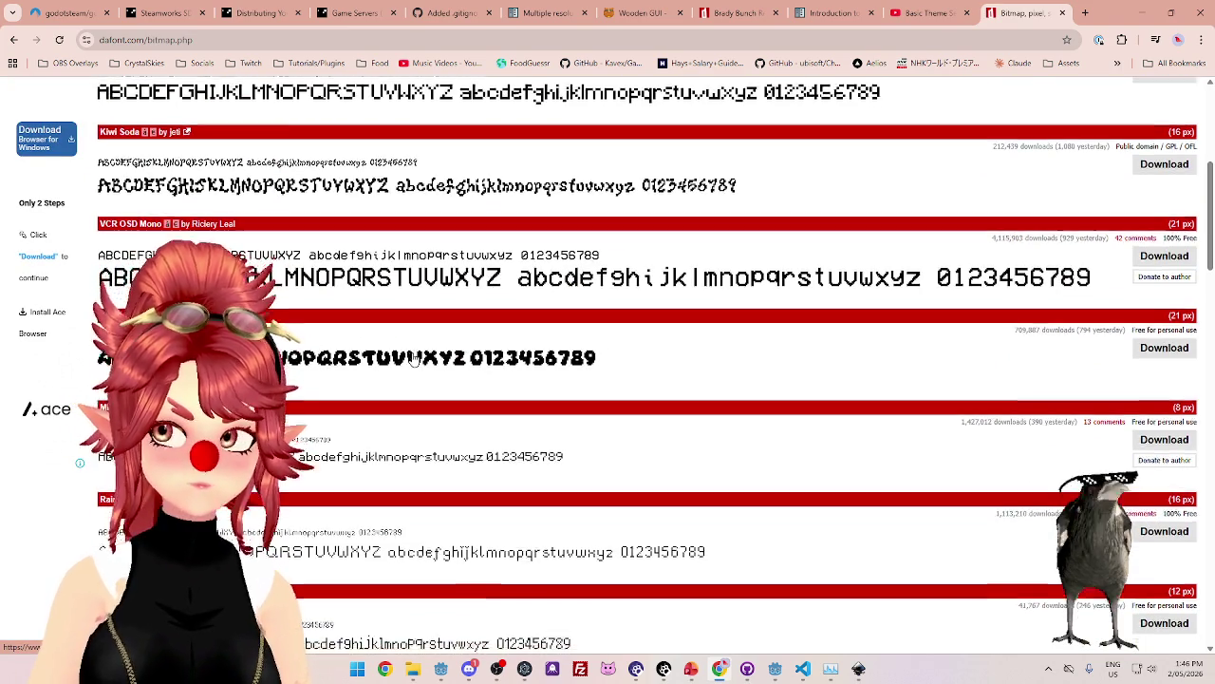
scroll(433, 433, down, 1)
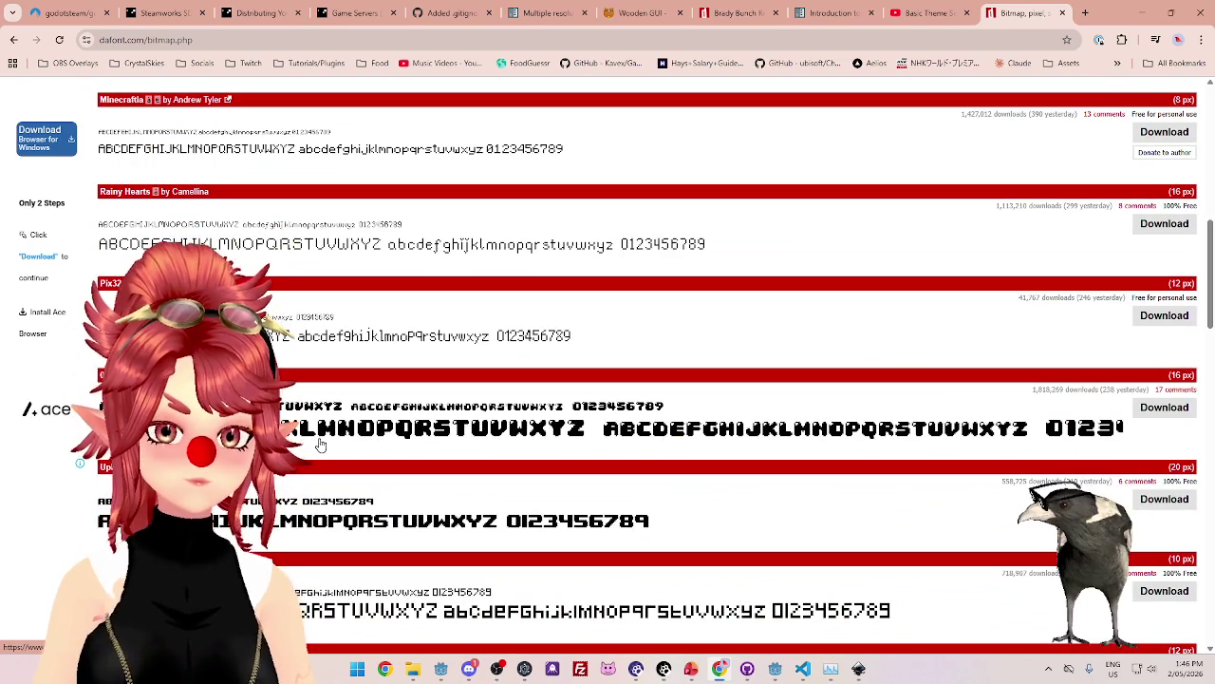
scroll(324, 443, down, 1)
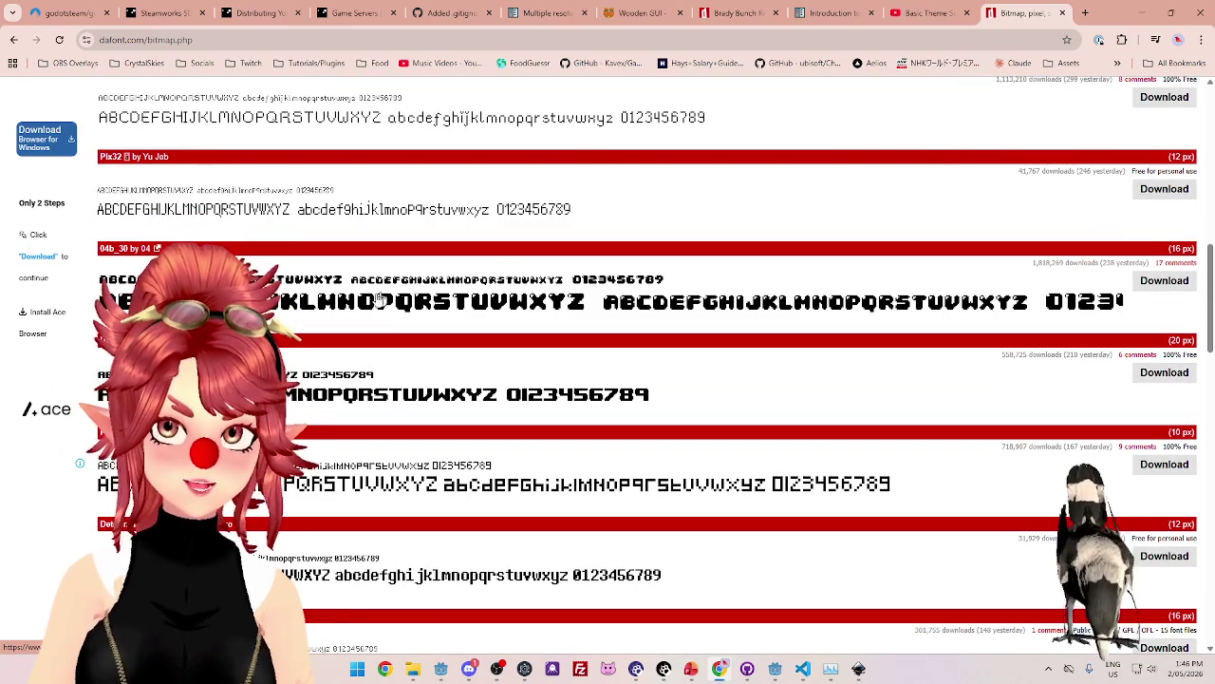
scroll(377, 313, down, 1)
scroll(465, 216, down, 2)
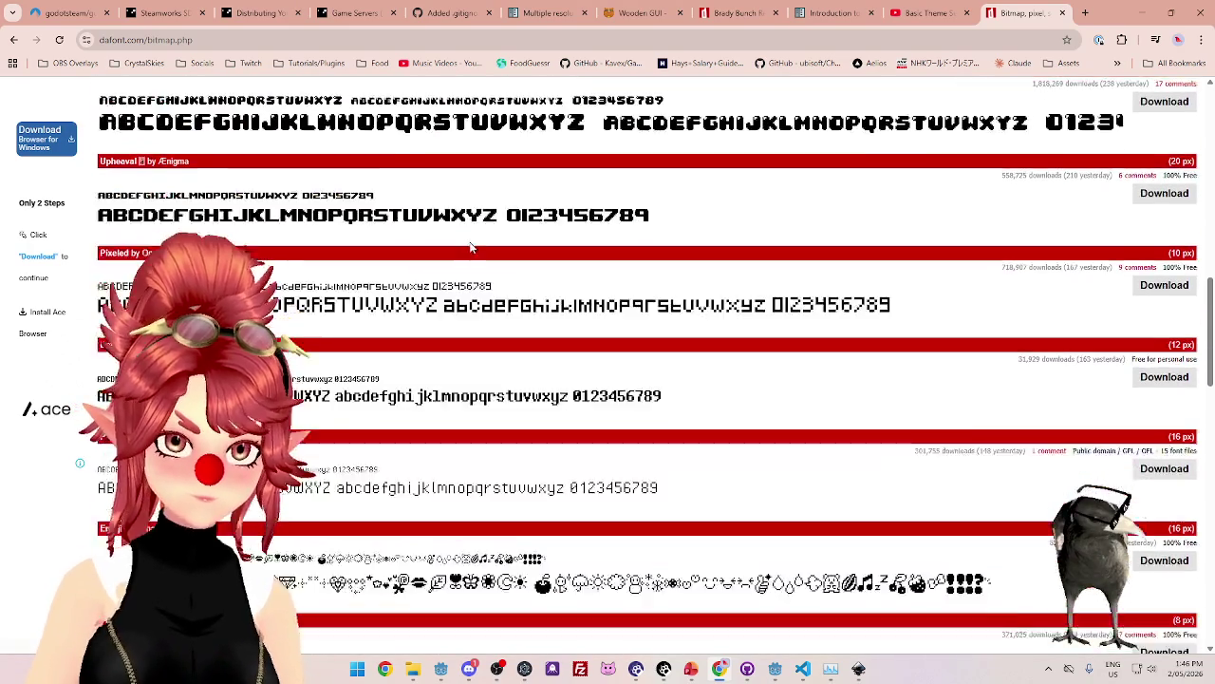
scroll(514, 376, down, 3)
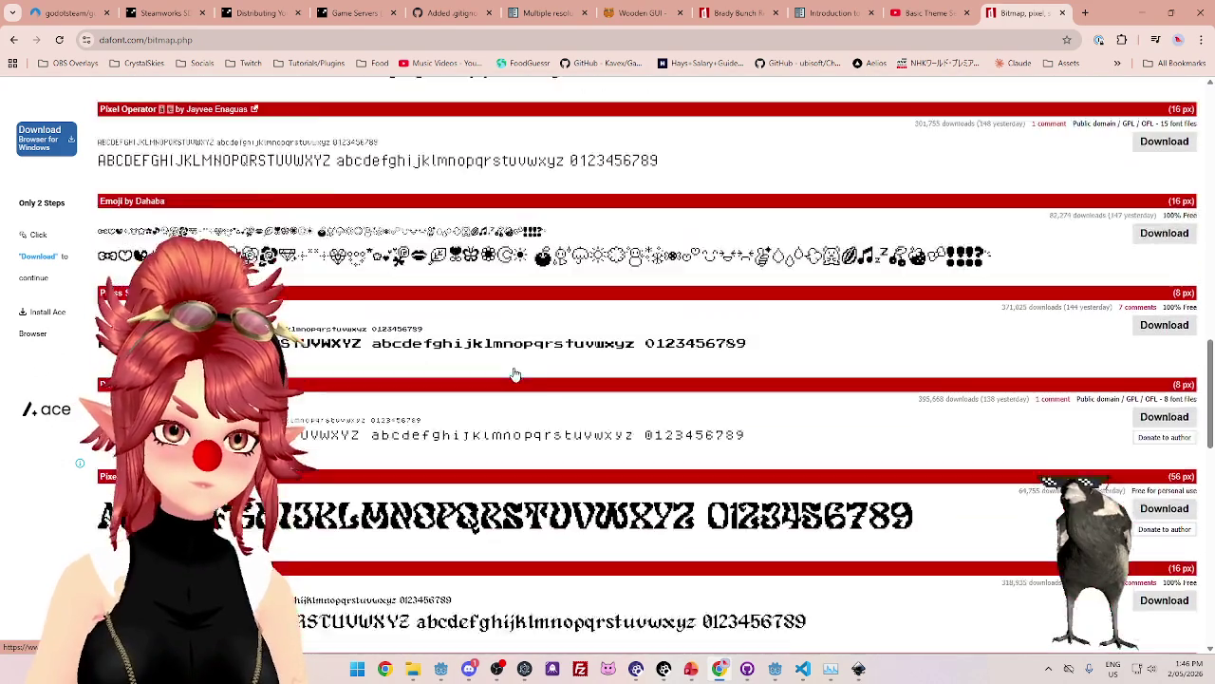
scroll(478, 328, down, 5)
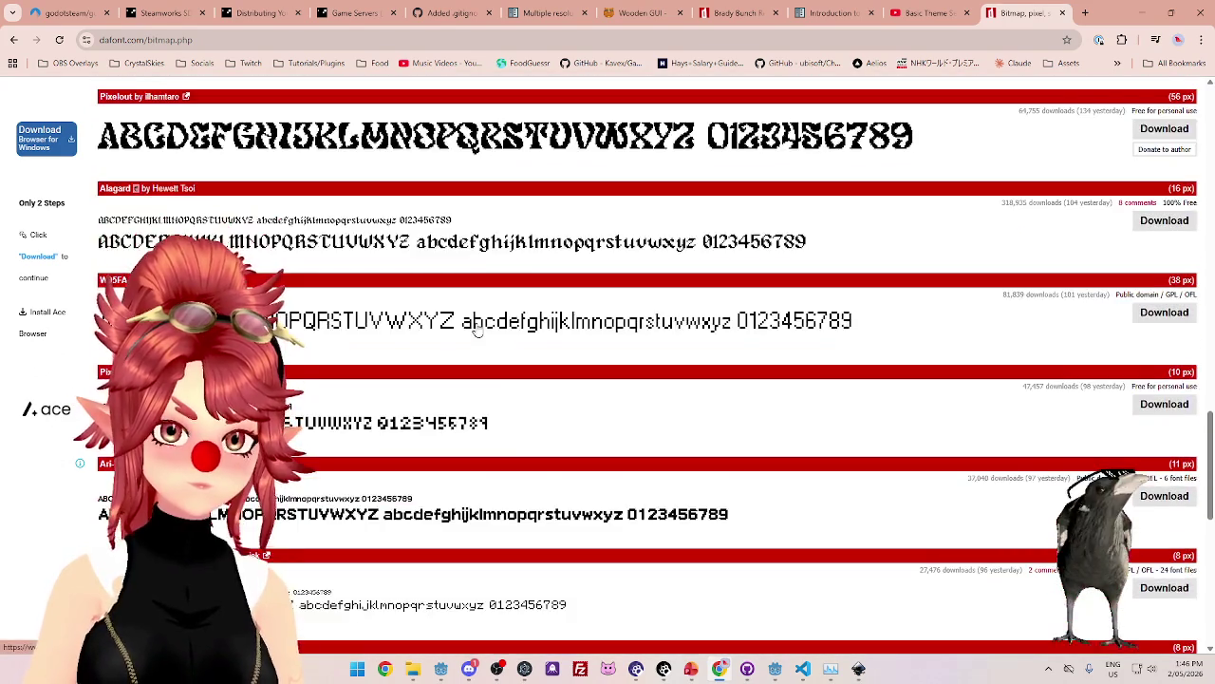
scroll(477, 327, down, 4)
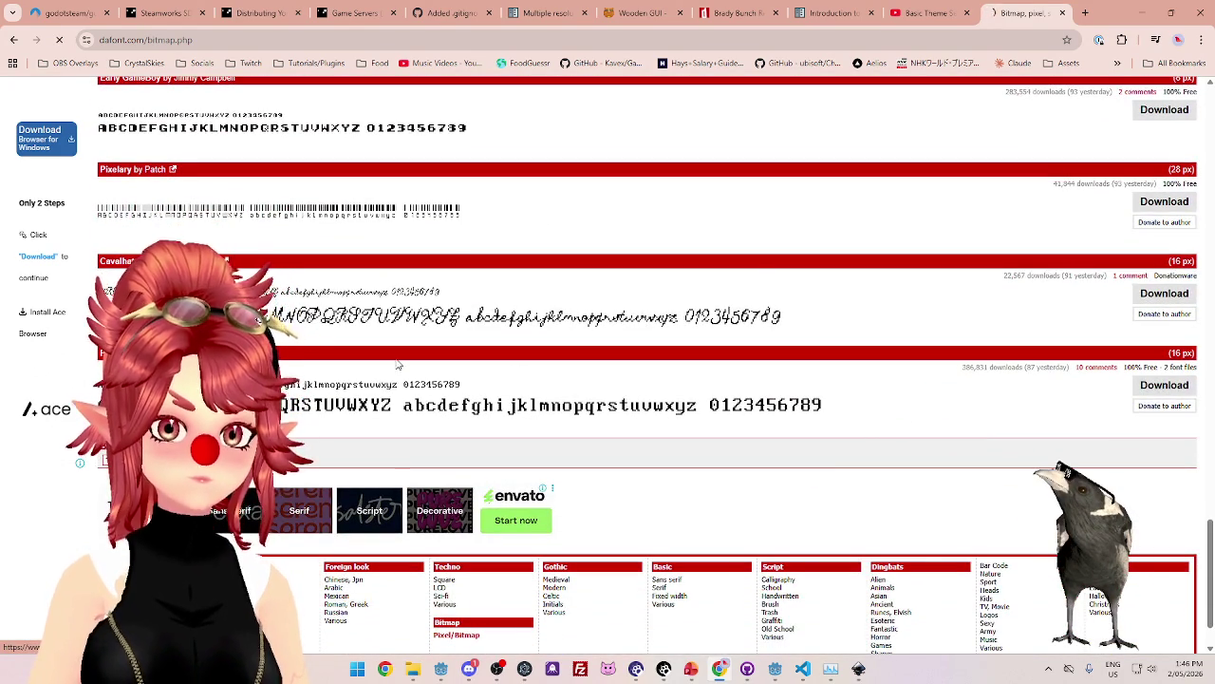
scroll(501, 353, down, 3)
scroll(663, 366, down, 3)
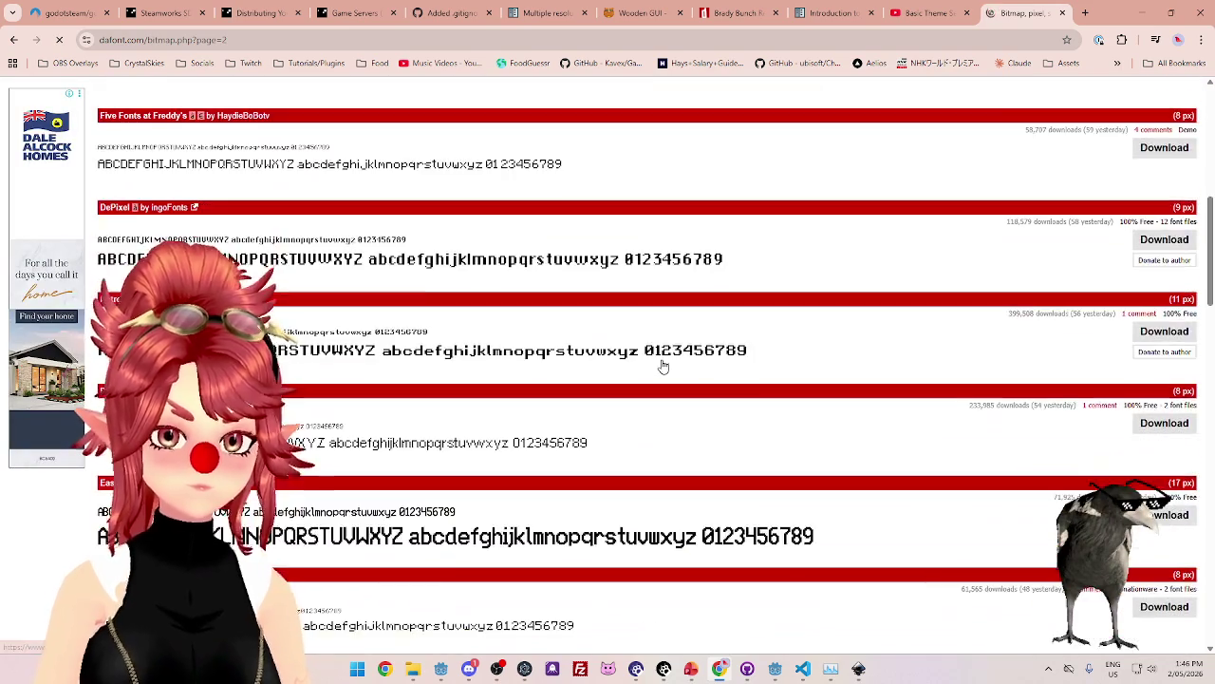
scroll(663, 365, down, 5)
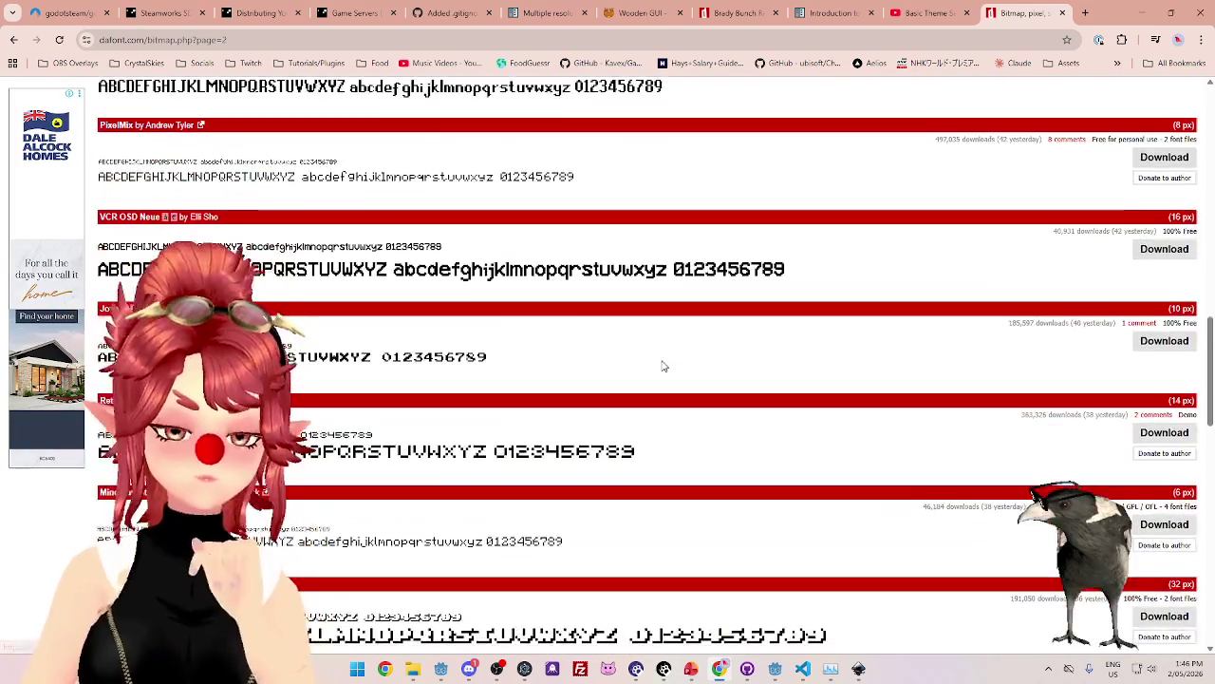
scroll(663, 365, down, 3)
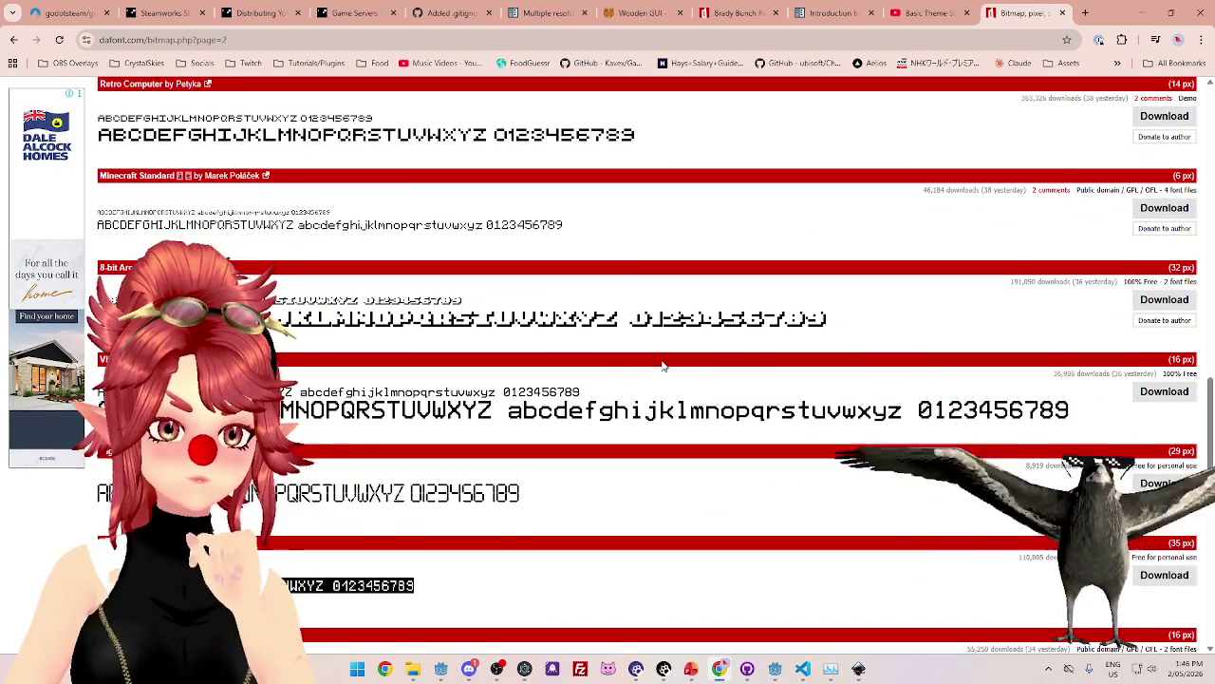
scroll(663, 365, down, 10)
scroll(664, 365, up, 15)
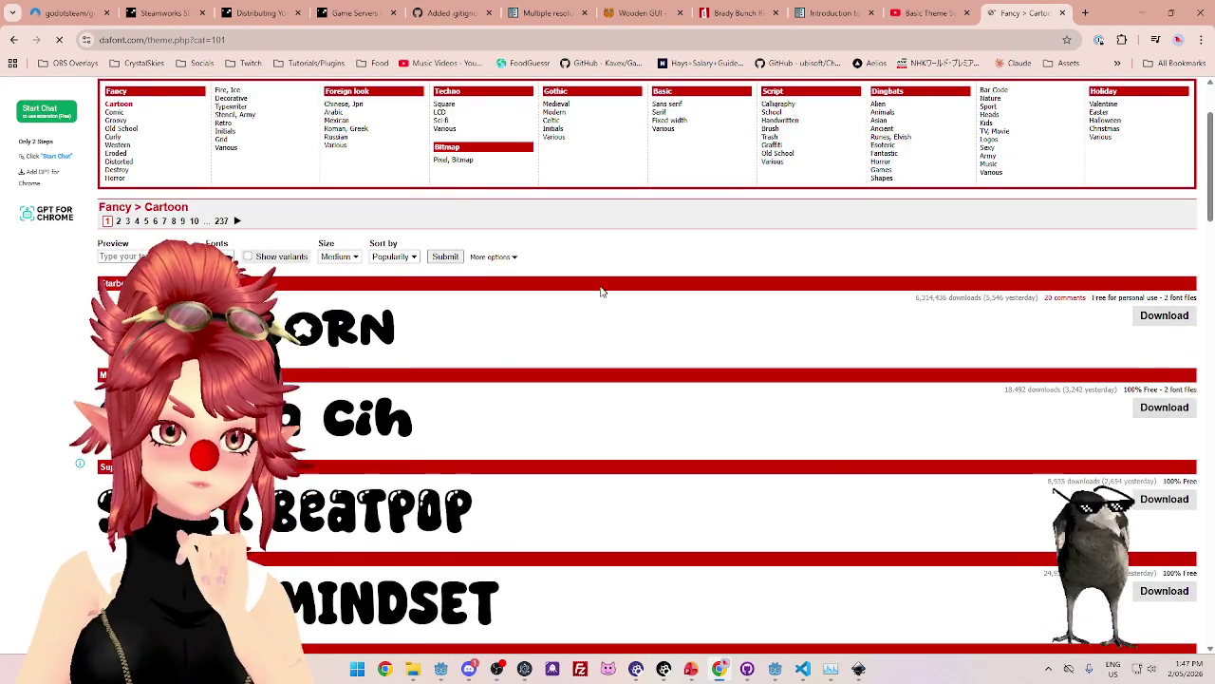
Scroll the Fancy > Cartoon list, download chunky_playful.zip, and return to the YouTube tutorial.
scroll(595, 305, down, 1)
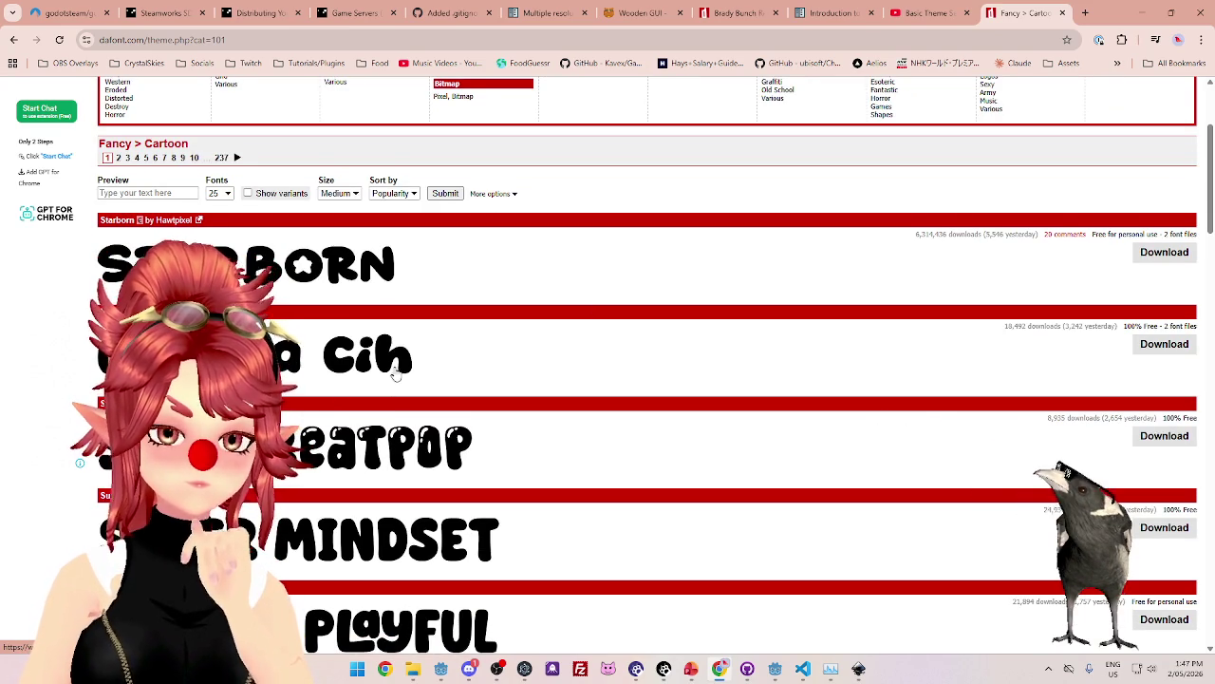
scroll(396, 373, down, 3)
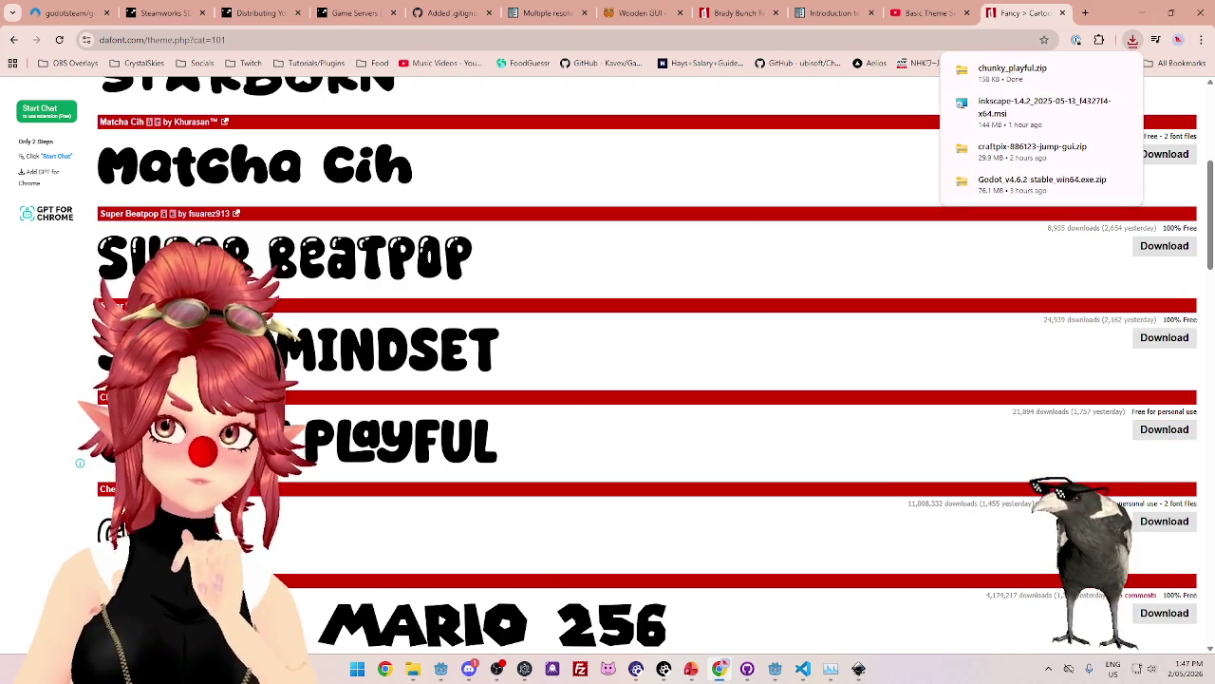
click(935, 13)
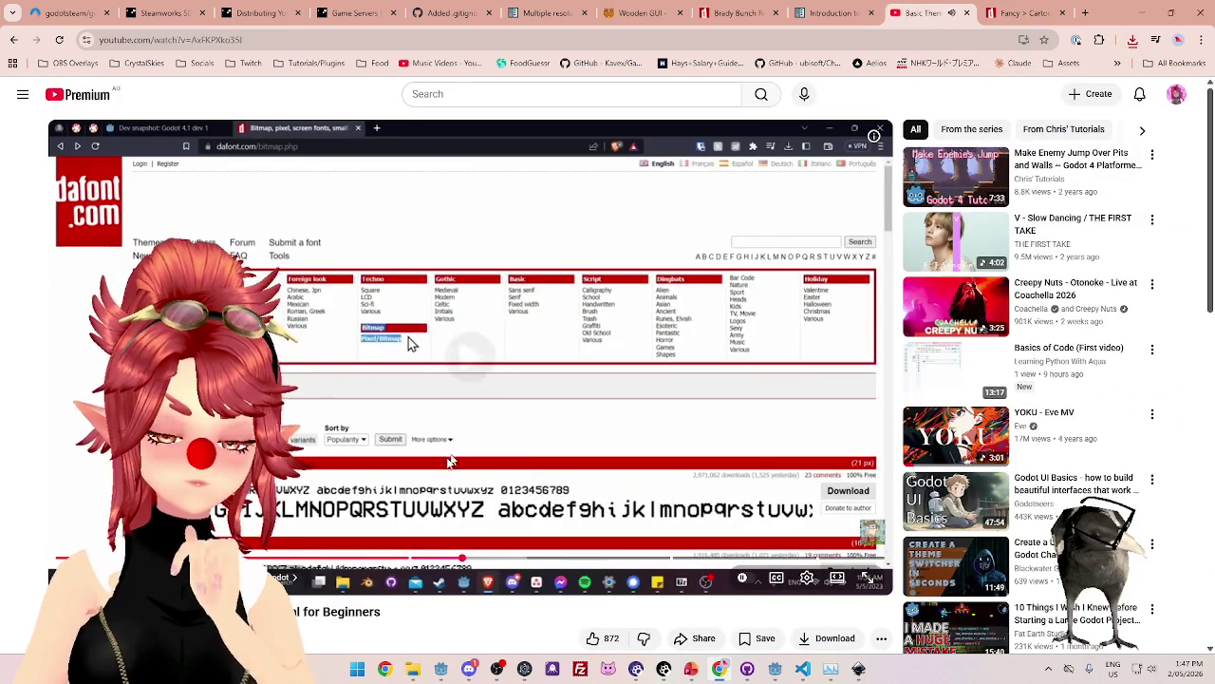
Skip the tutorial ahead to the rainyhearts.ttf extraction, then bring up File Explorer's Settings folder.
click(495, 560)
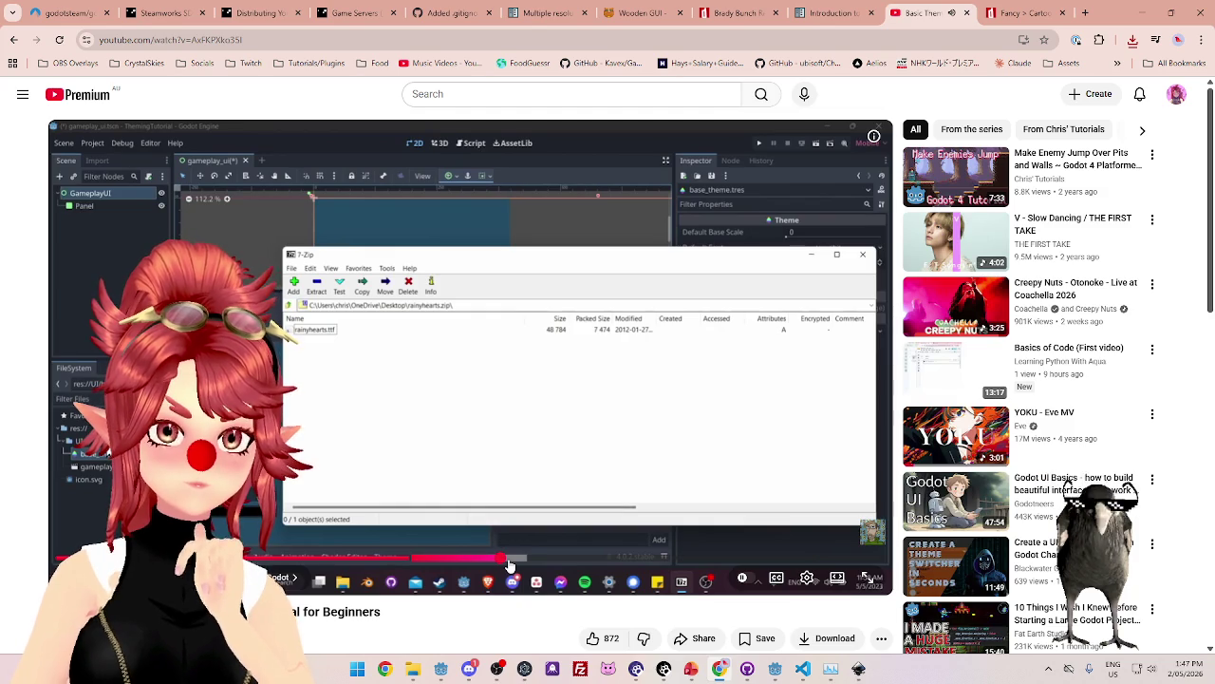
drag(509, 566, 509, 566)
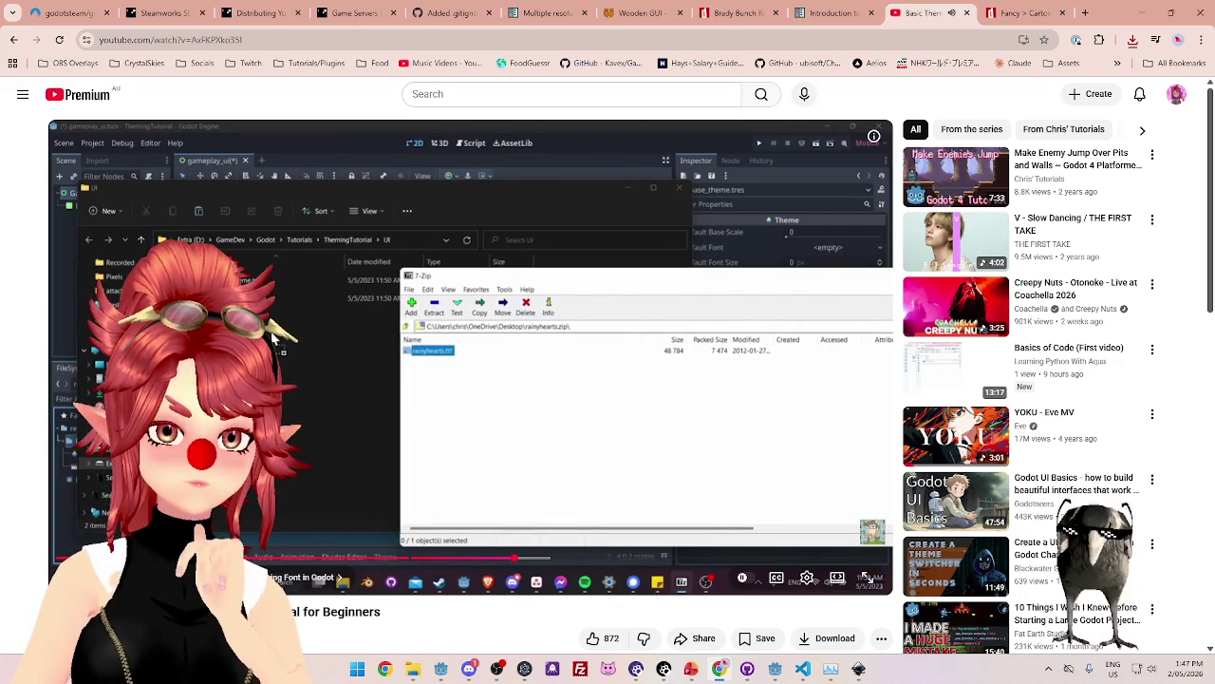
click(413, 670)
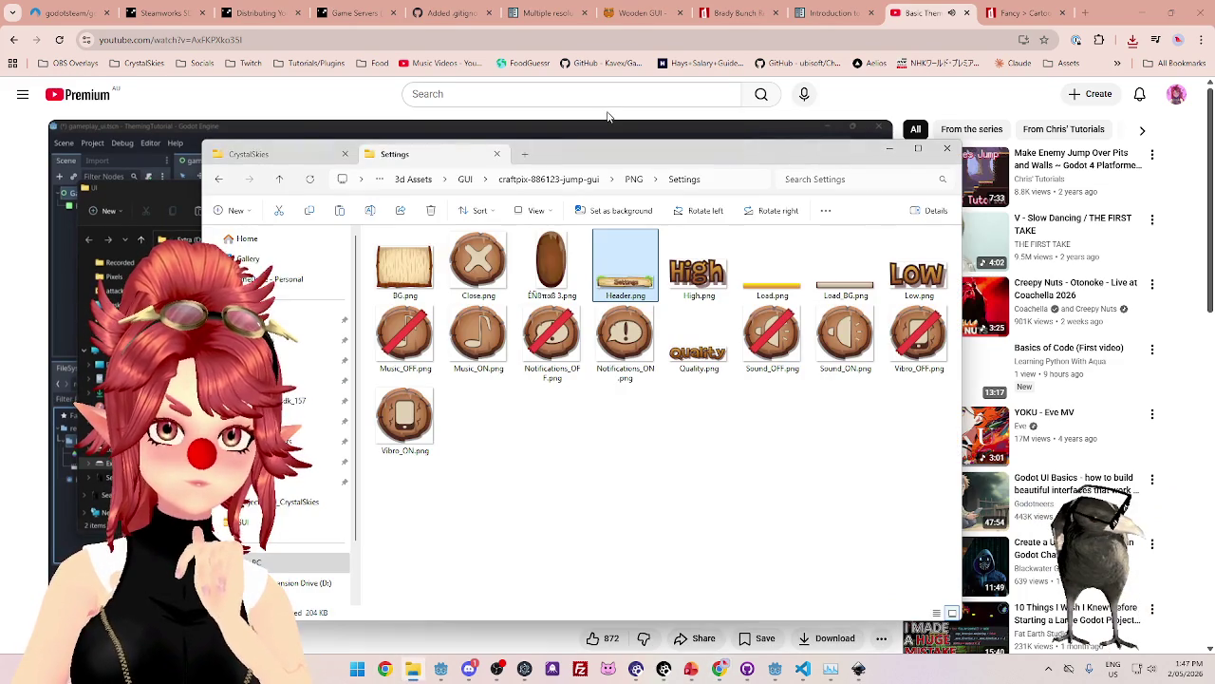
In a new Explorer tab, extract chunky_playful.zip from Downloads.
click(525, 154)
click(313, 340)
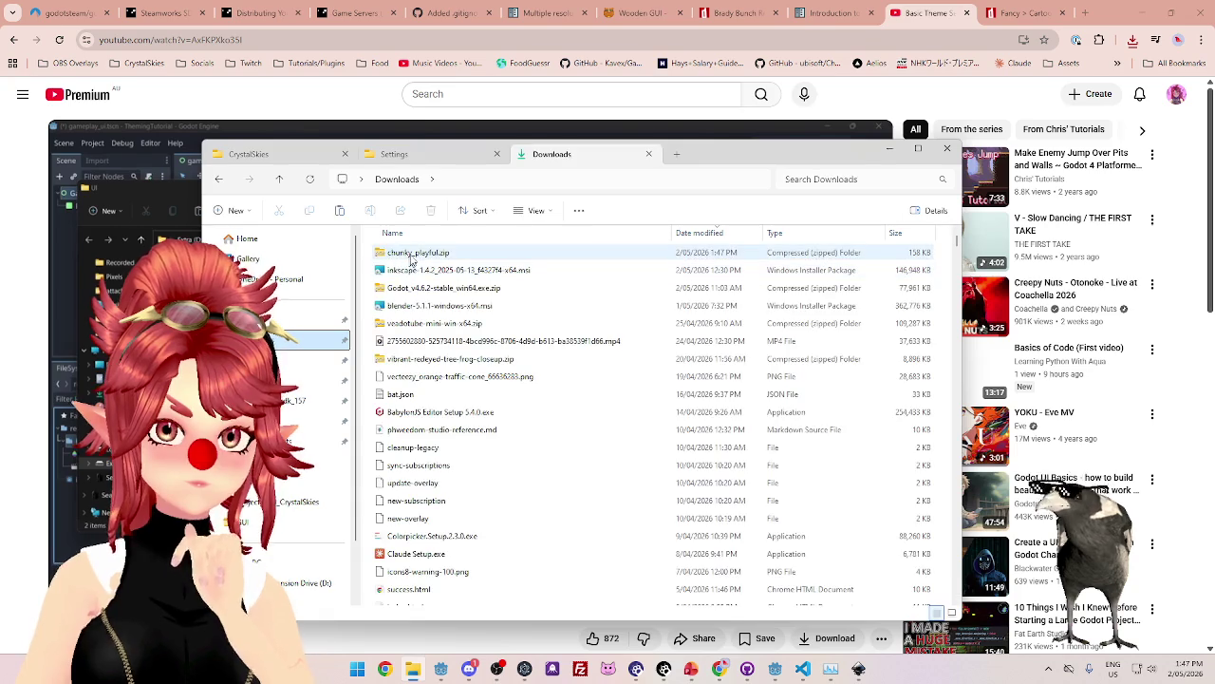
click(415, 256)
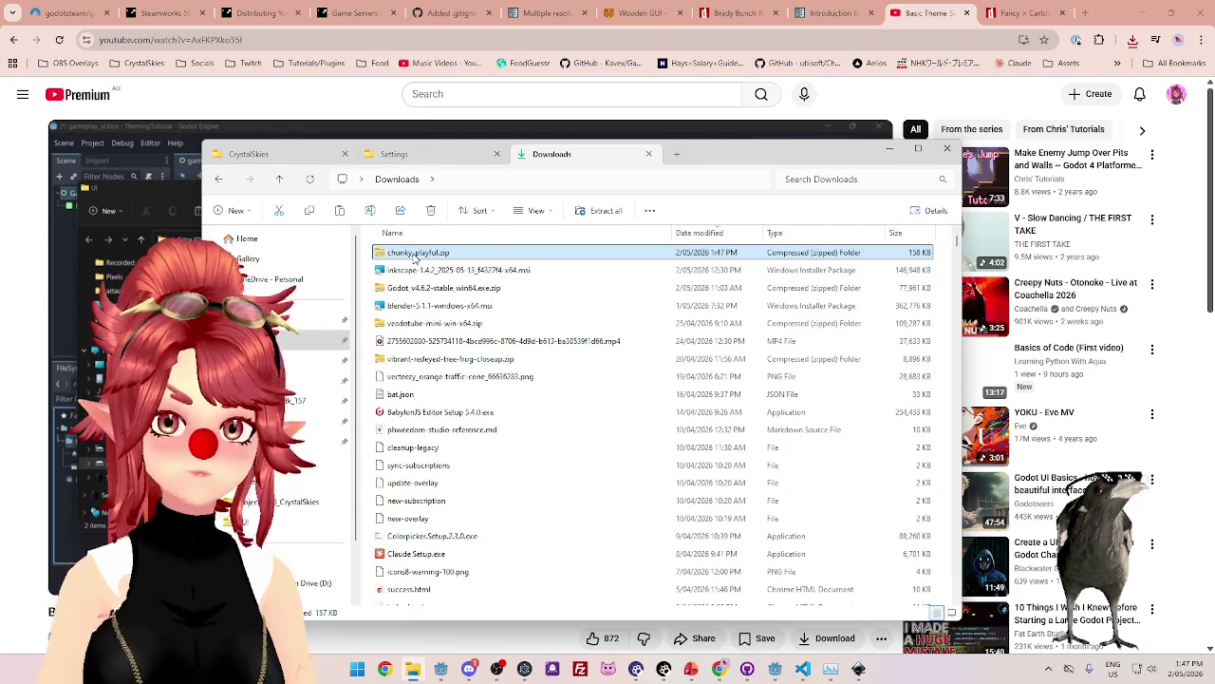
right_click(415, 255)
click(444, 318)
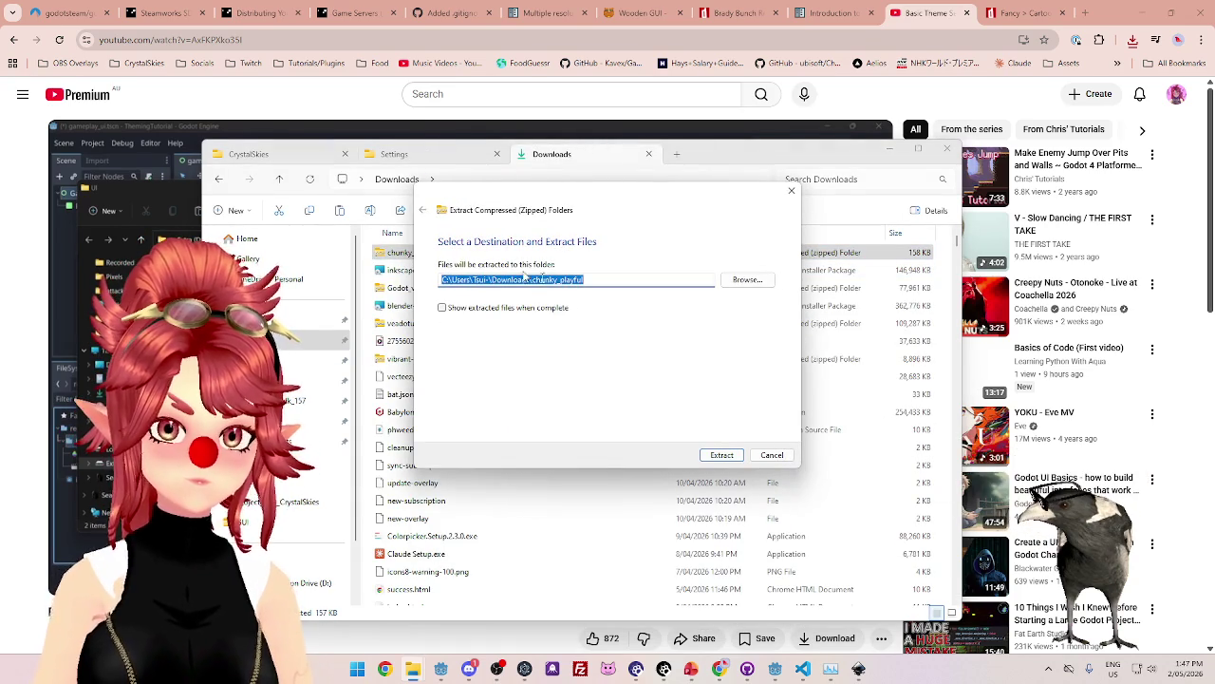
key(Escape)
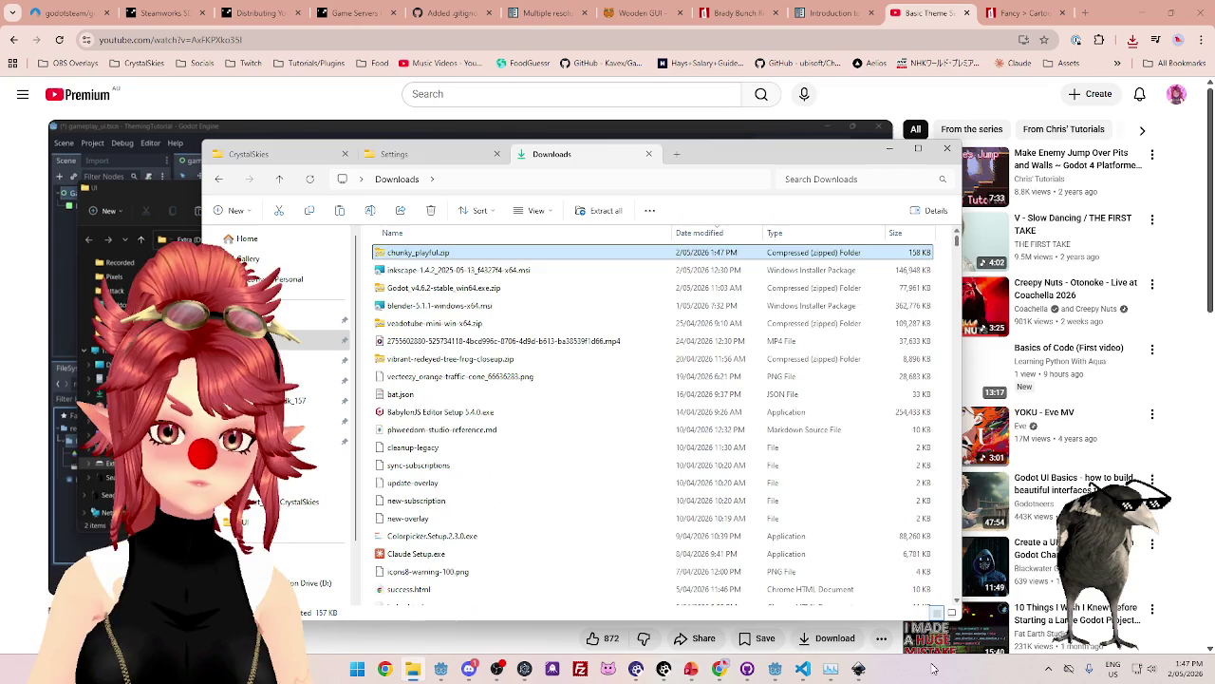
Open the extracted chunky_playful folder and its Read-Me-Please.txt beside Chunky Playful.otf.
drag(959, 244, 947, 613)
double_click(461, 598)
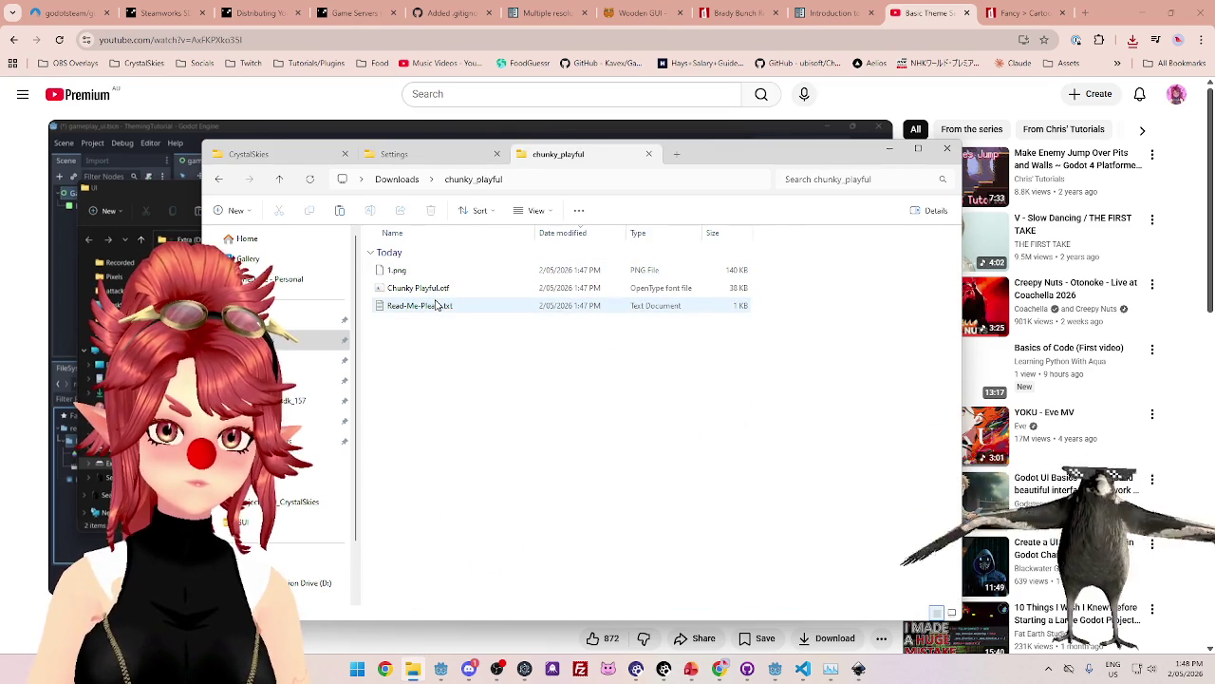
click(438, 294)
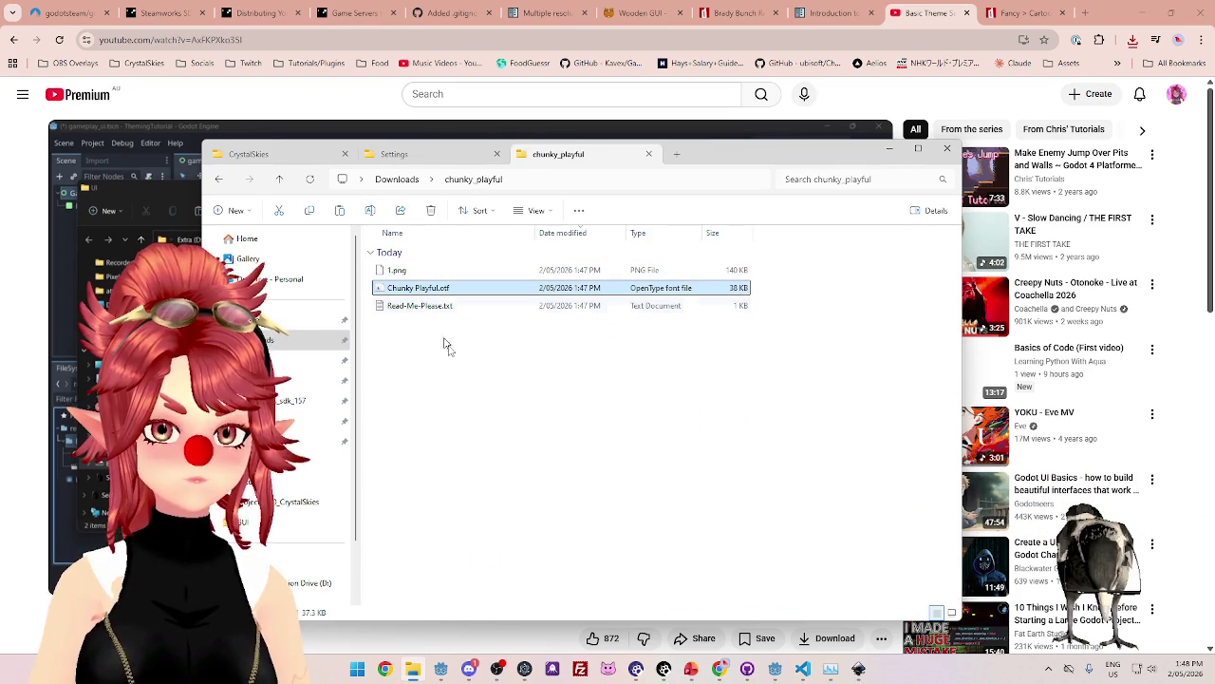
double_click(428, 306)
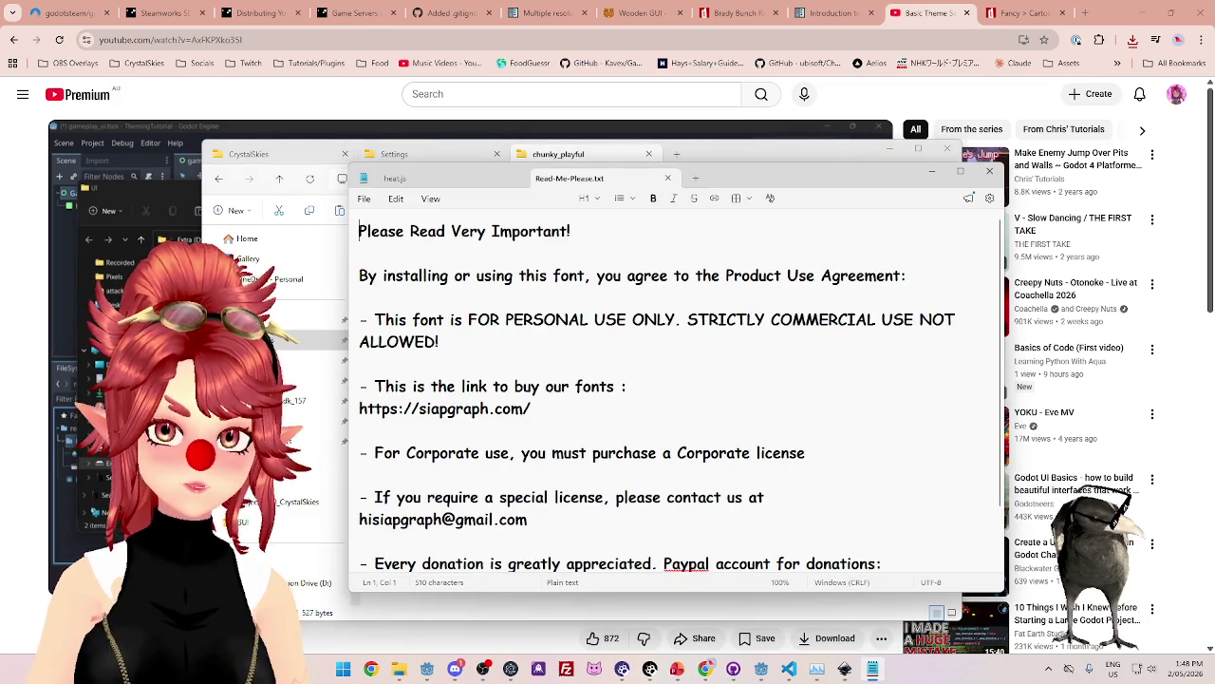
Read the licence's no-commercial-use line, then close the chunky_playful folder tab.
mouse_move(685, 319)
mouse_down()
mouse_move(443, 341)
mouse_move(360, 364)
mouse_up()
click(361, 430)
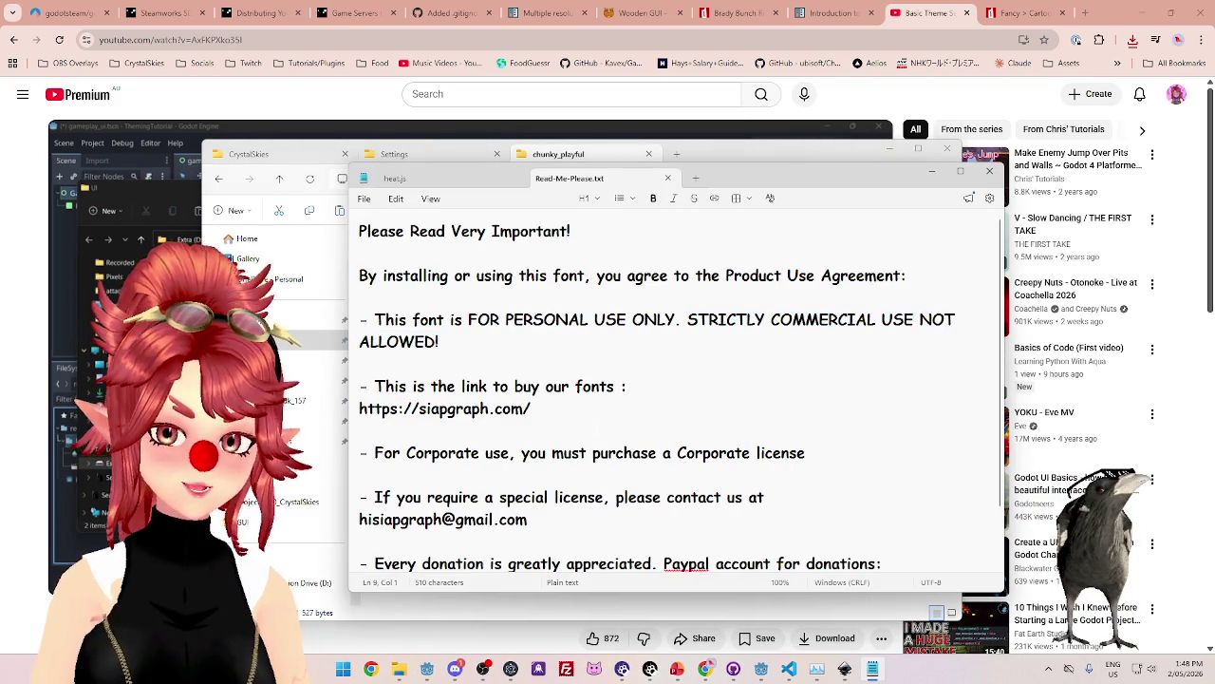
scroll(664, 389, down, 1)
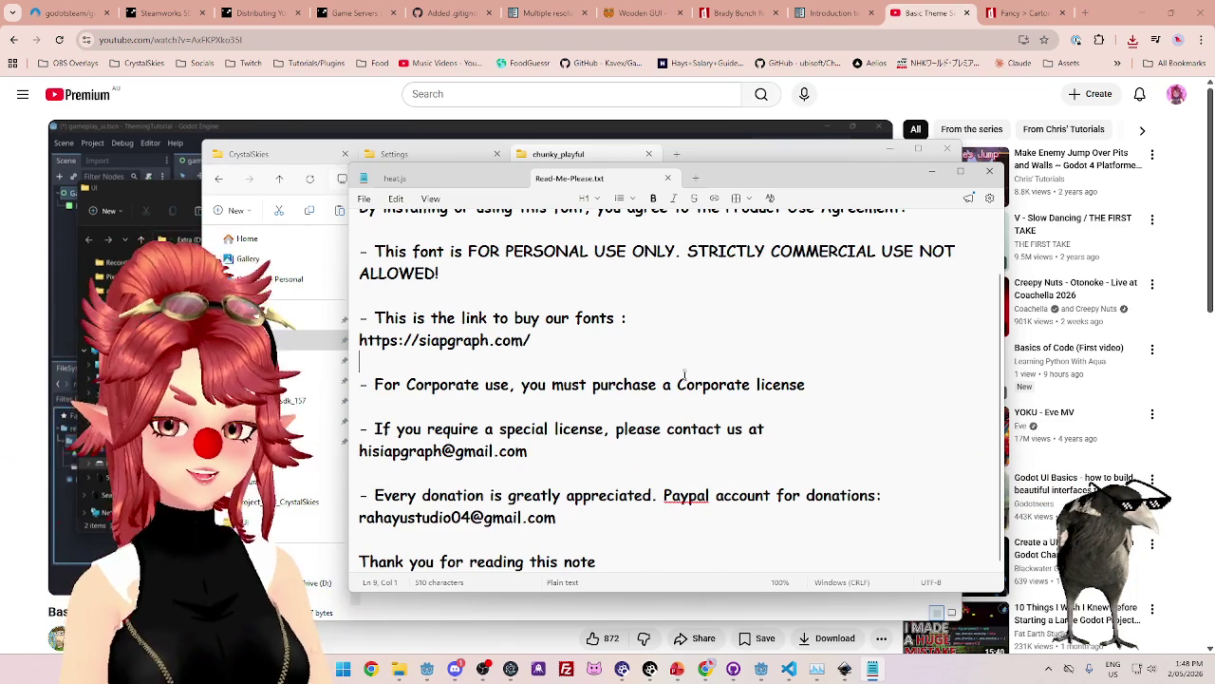
click(848, 152)
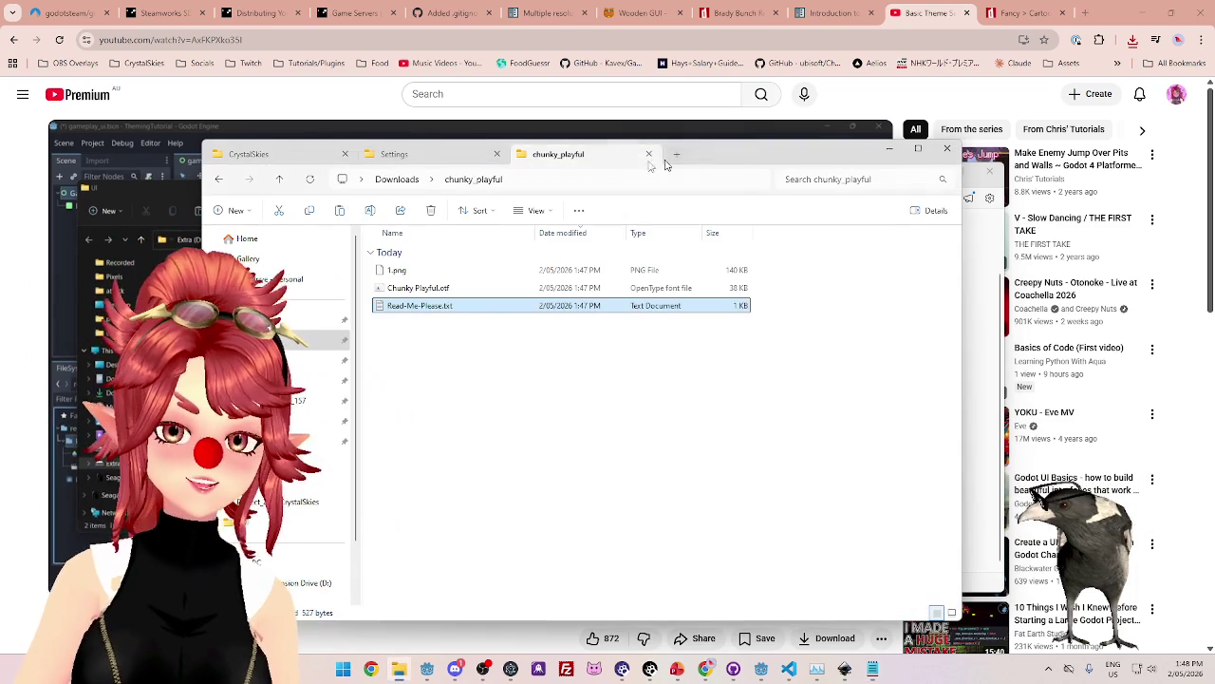
click(650, 154)
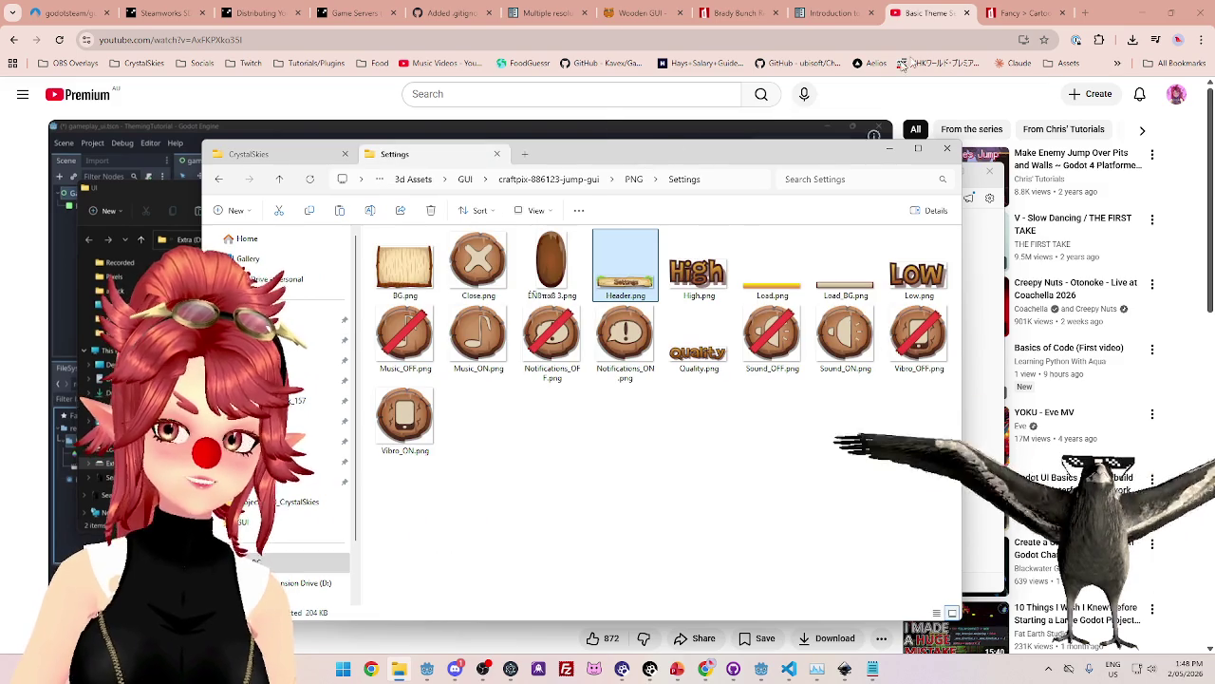
Close File Explorer and skim the tutorial to the Header Label, rewinding to the theme editor.
click(947, 148)
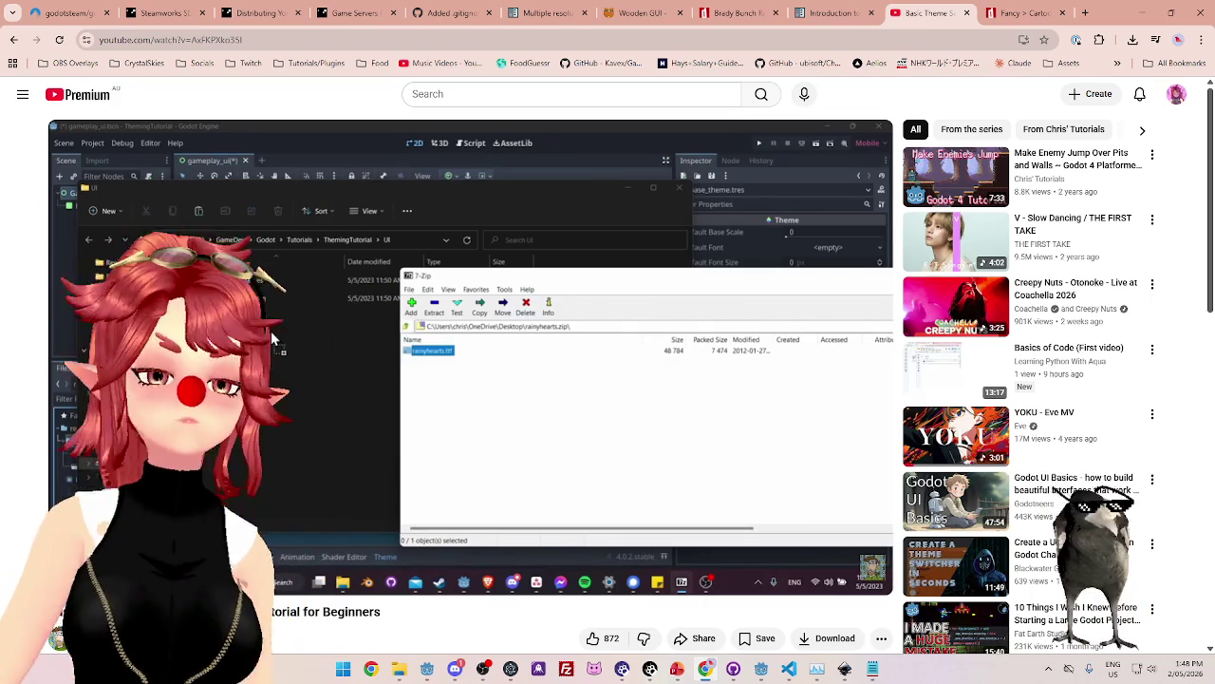
click(478, 448)
click(532, 562)
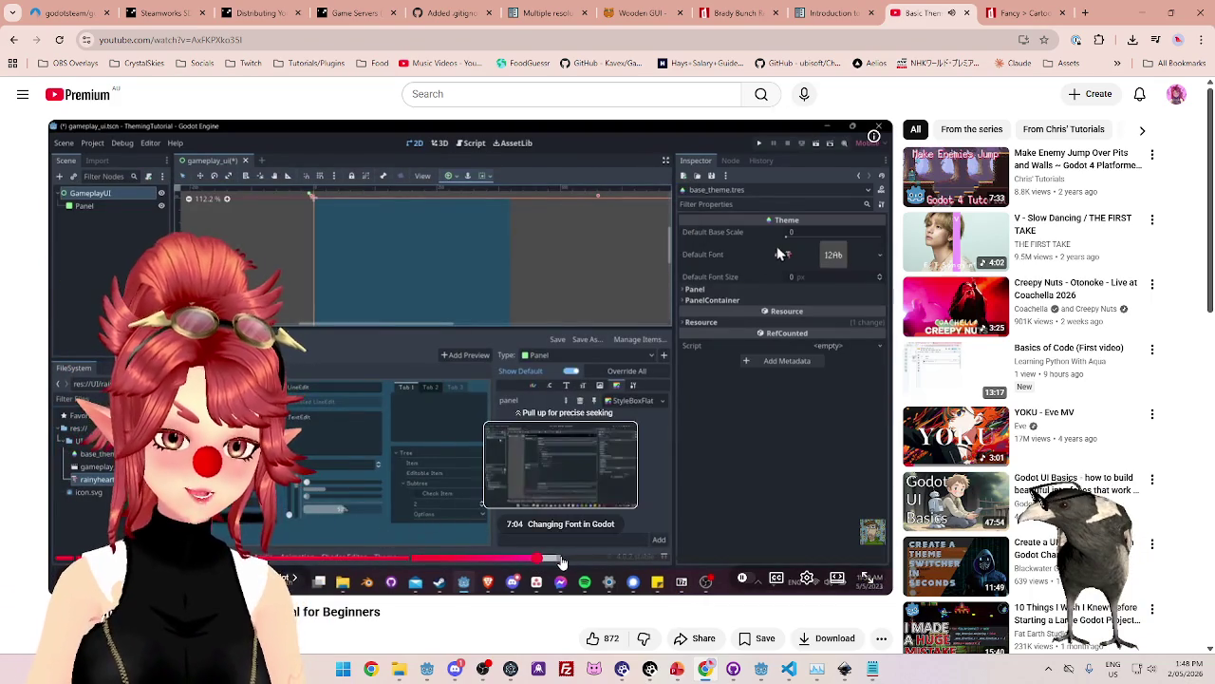
click(569, 564)
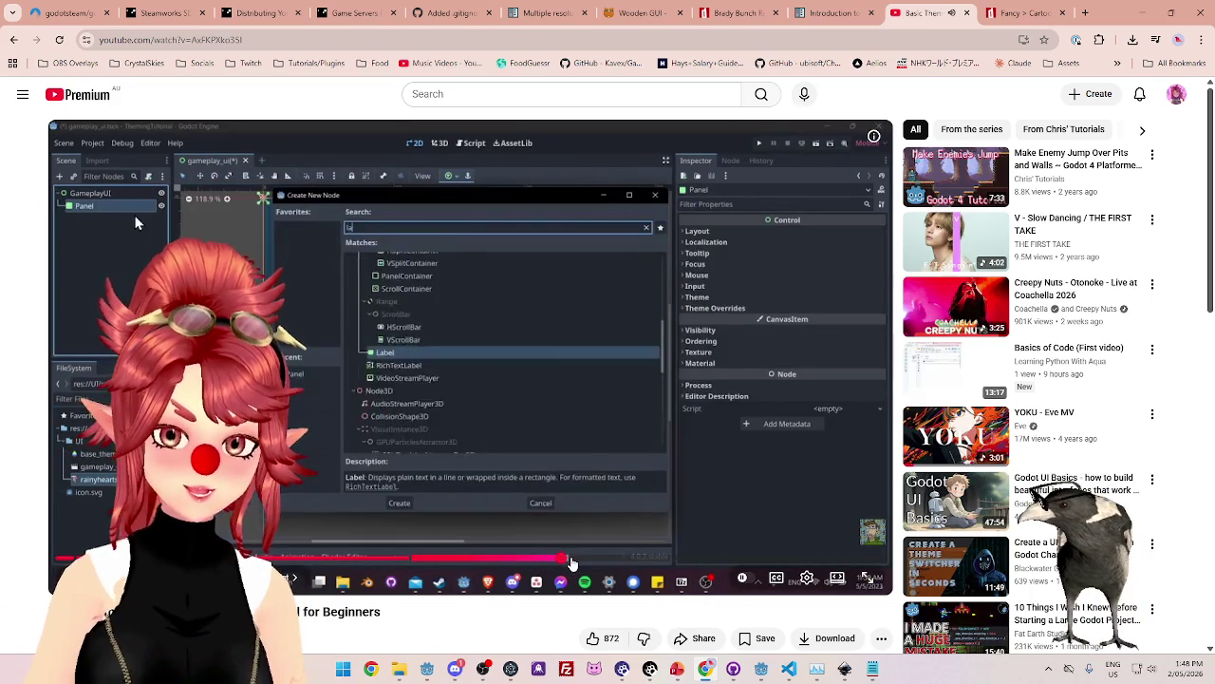
click(576, 563)
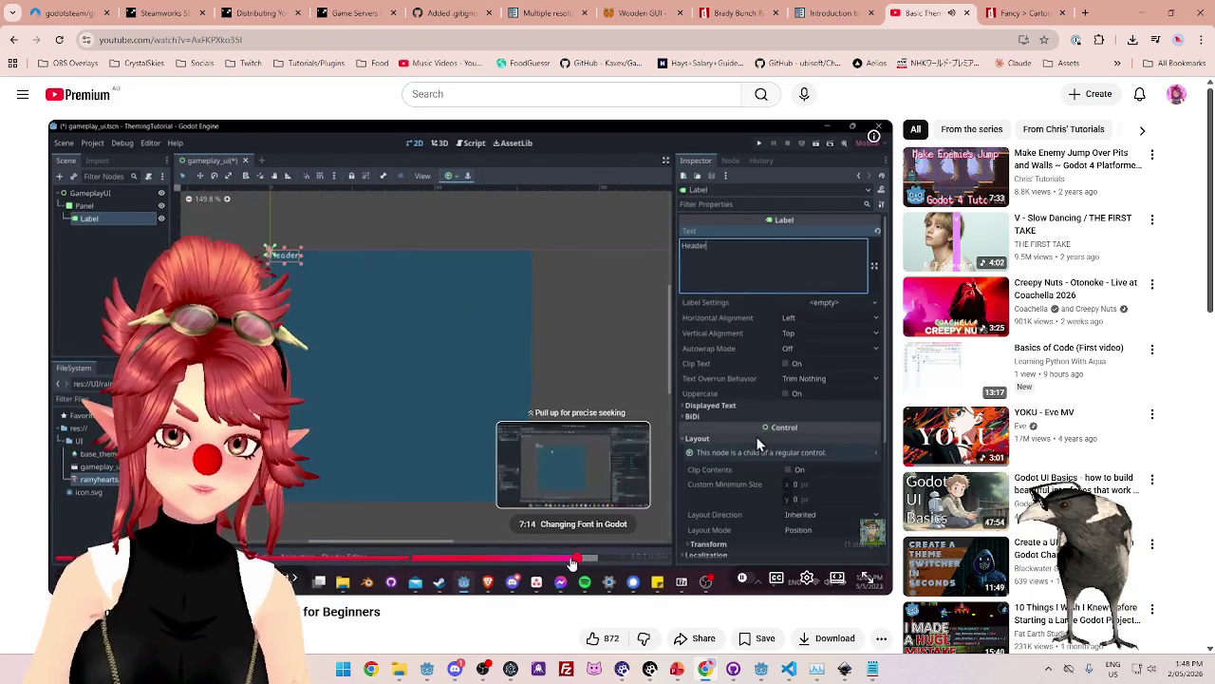
drag(572, 563, 520, 561)
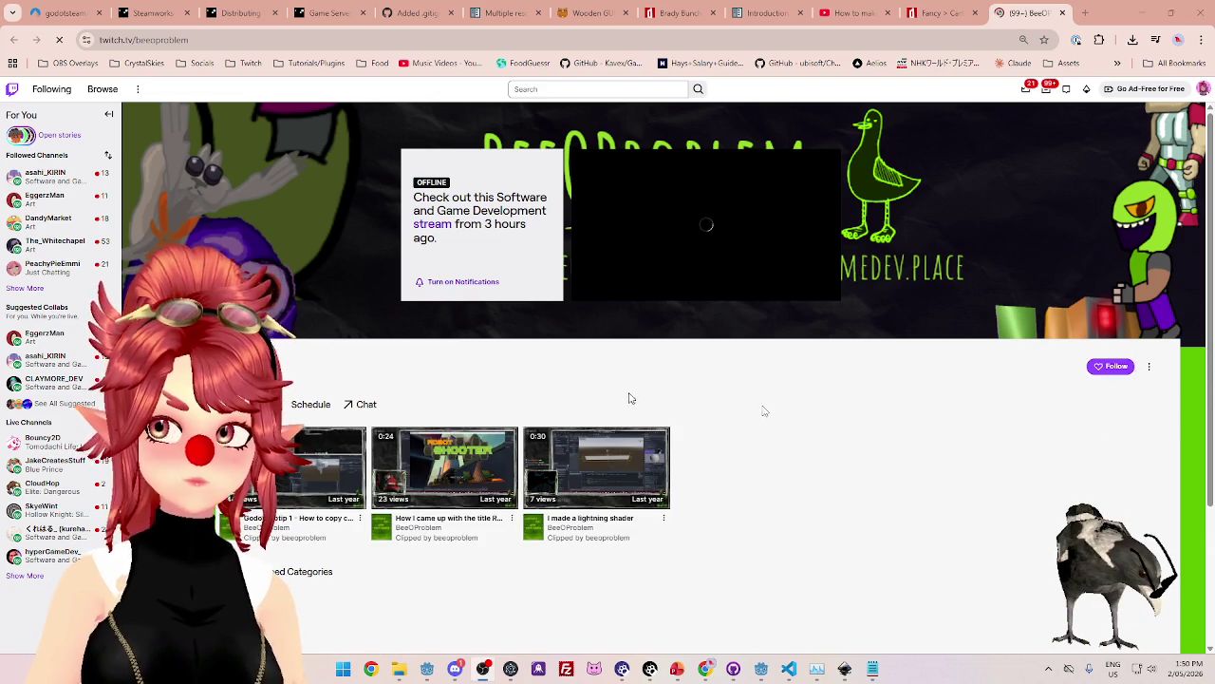
Follow the Twitch channel and play a past broadcast, jumping ahead to 3:12:50.
click(1113, 366)
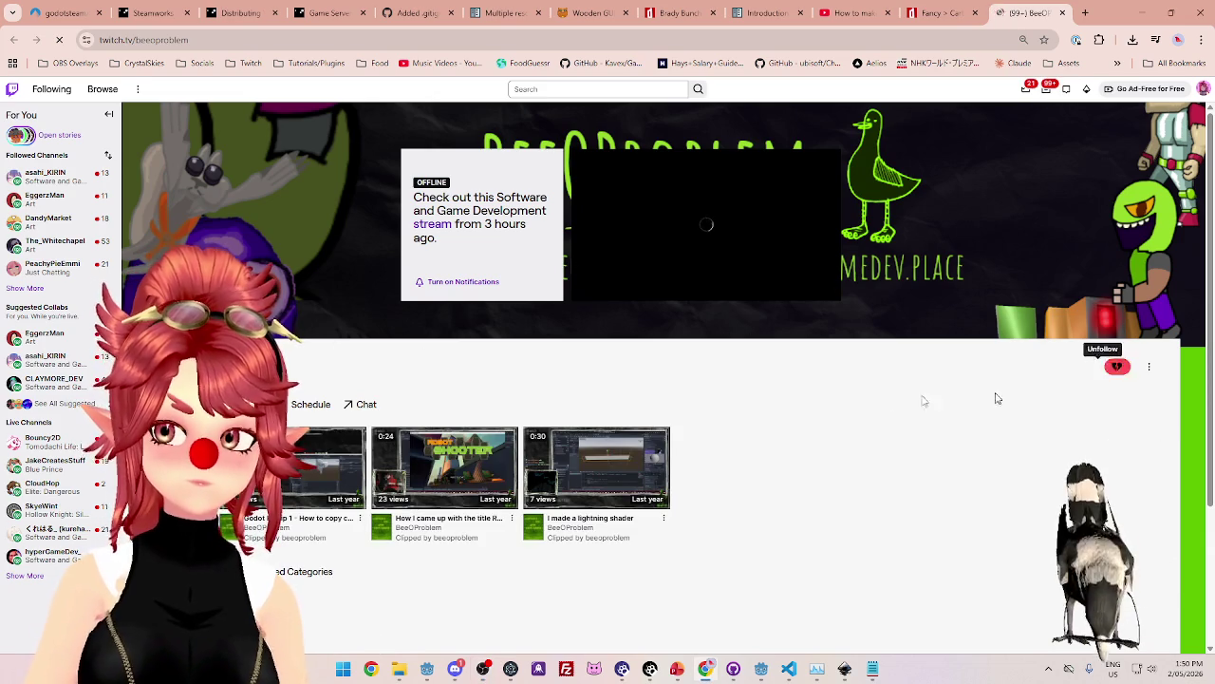
click(270, 404)
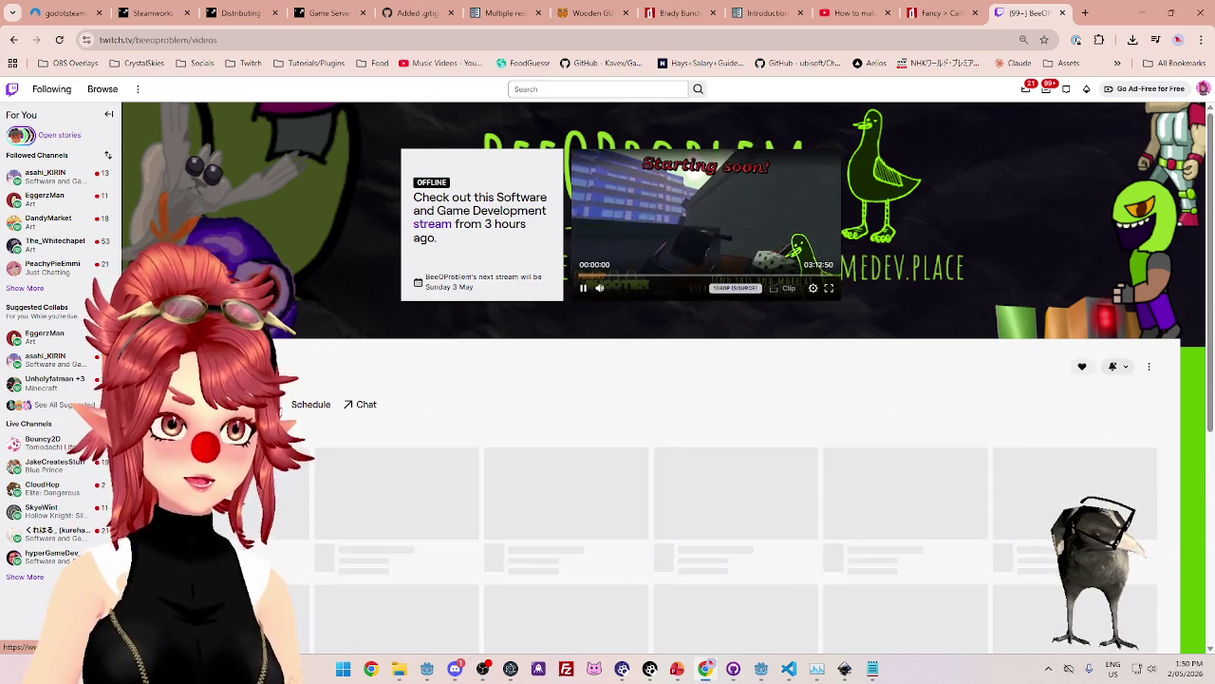
scroll(448, 388, down, 1)
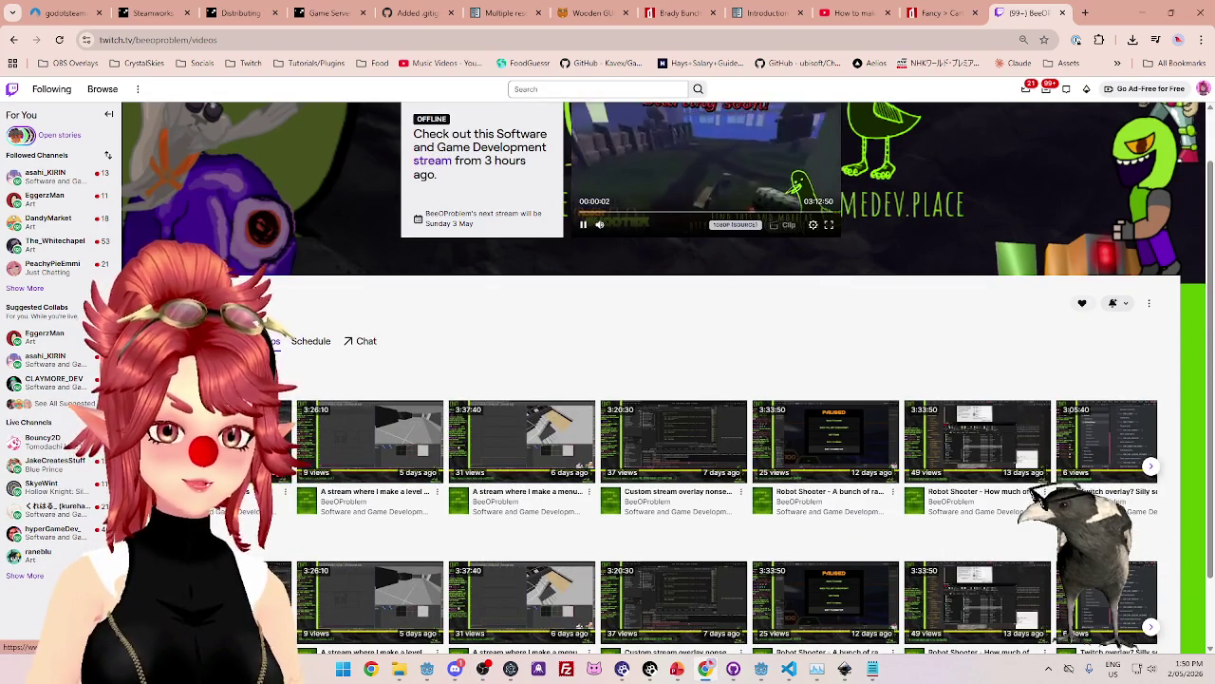
click(218, 437)
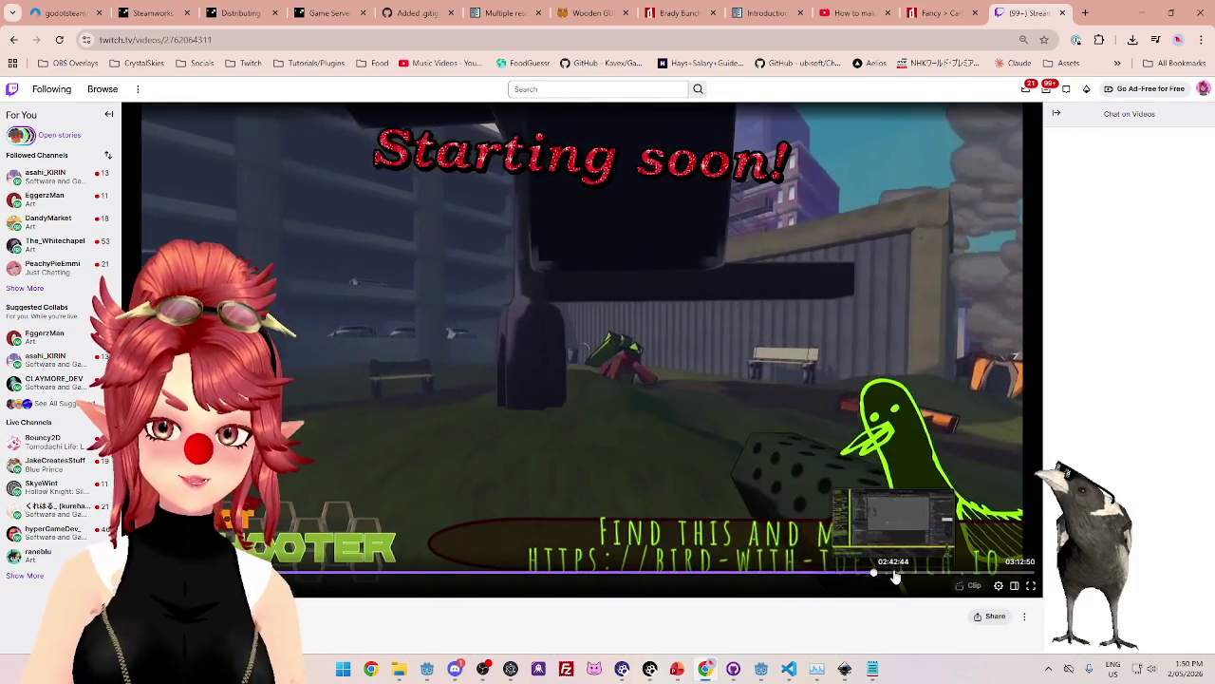
click(874, 576)
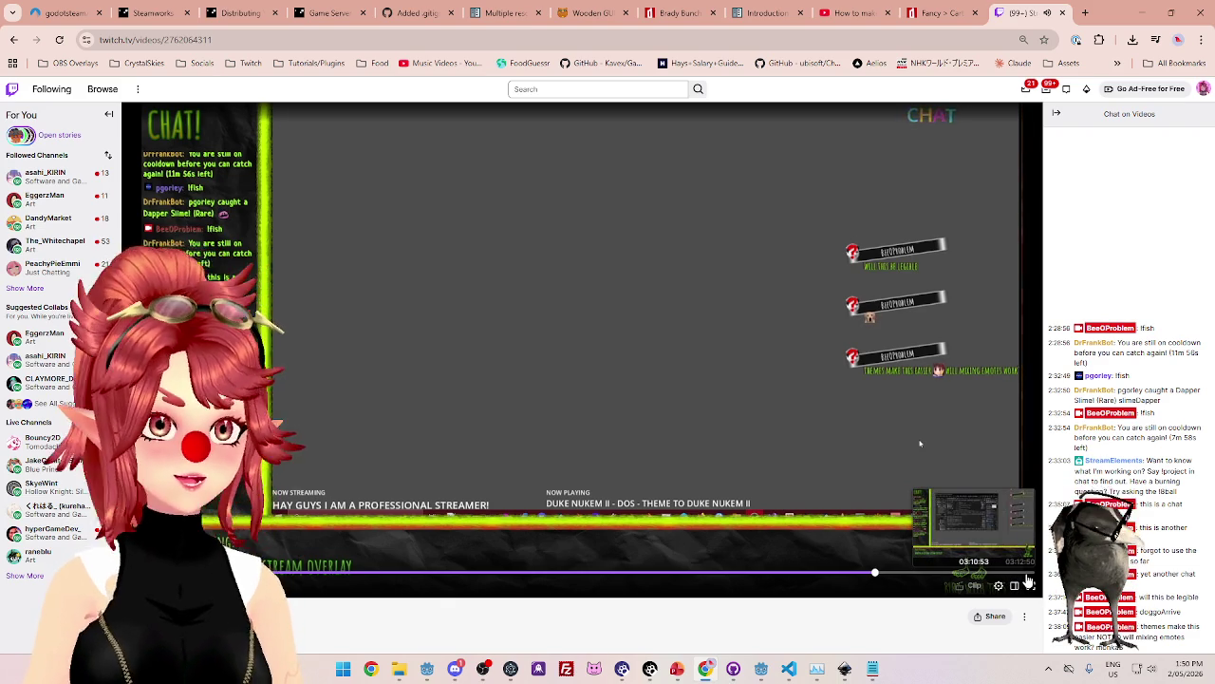
click(1021, 574)
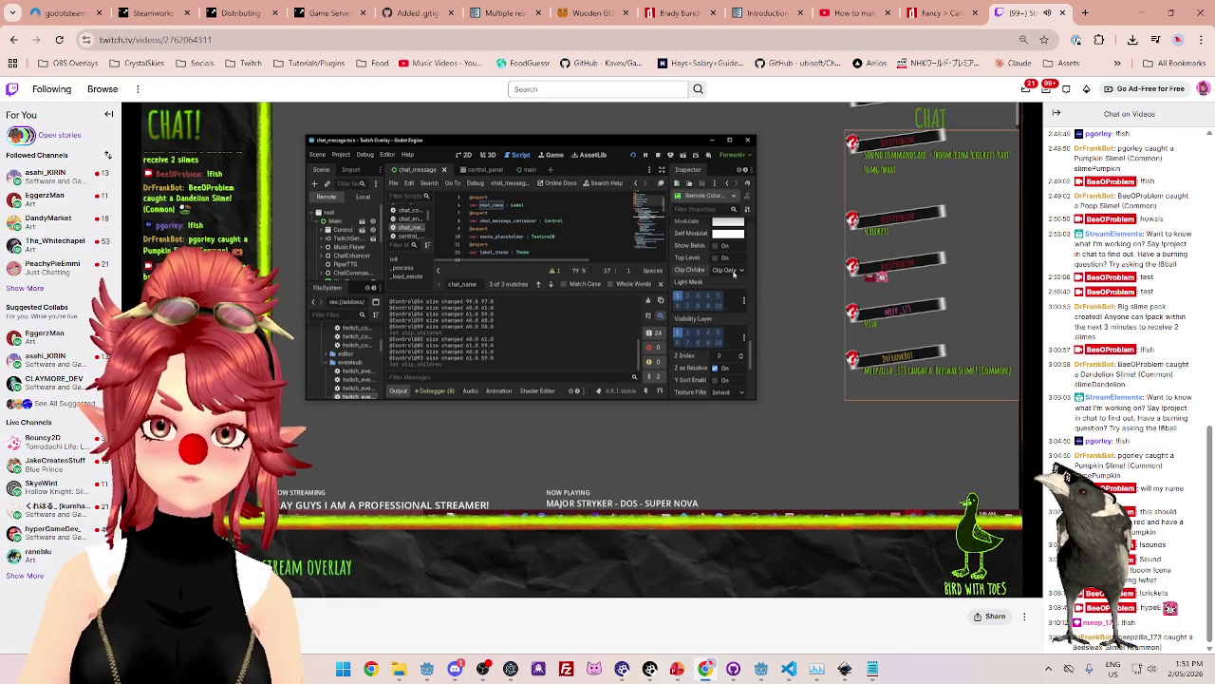
mouse_move(733, 273)
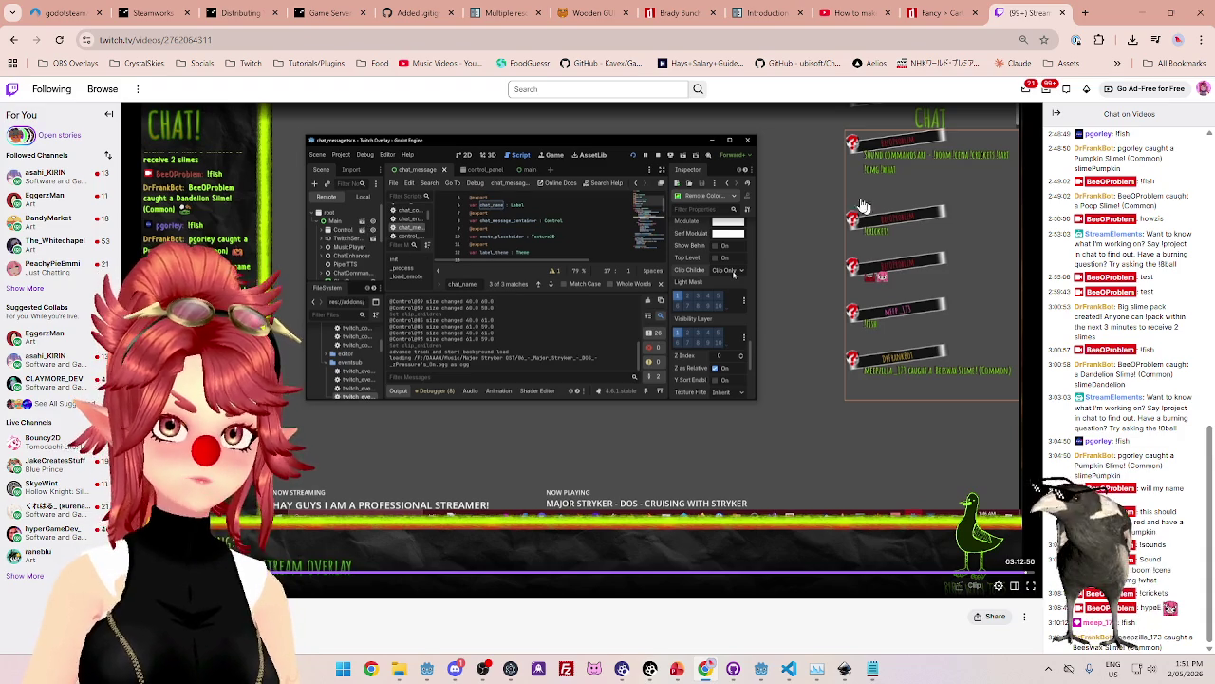
Close Twitch, then play the tutorial up to the RedButton's normal StyleBox and pause.
click(1063, 13)
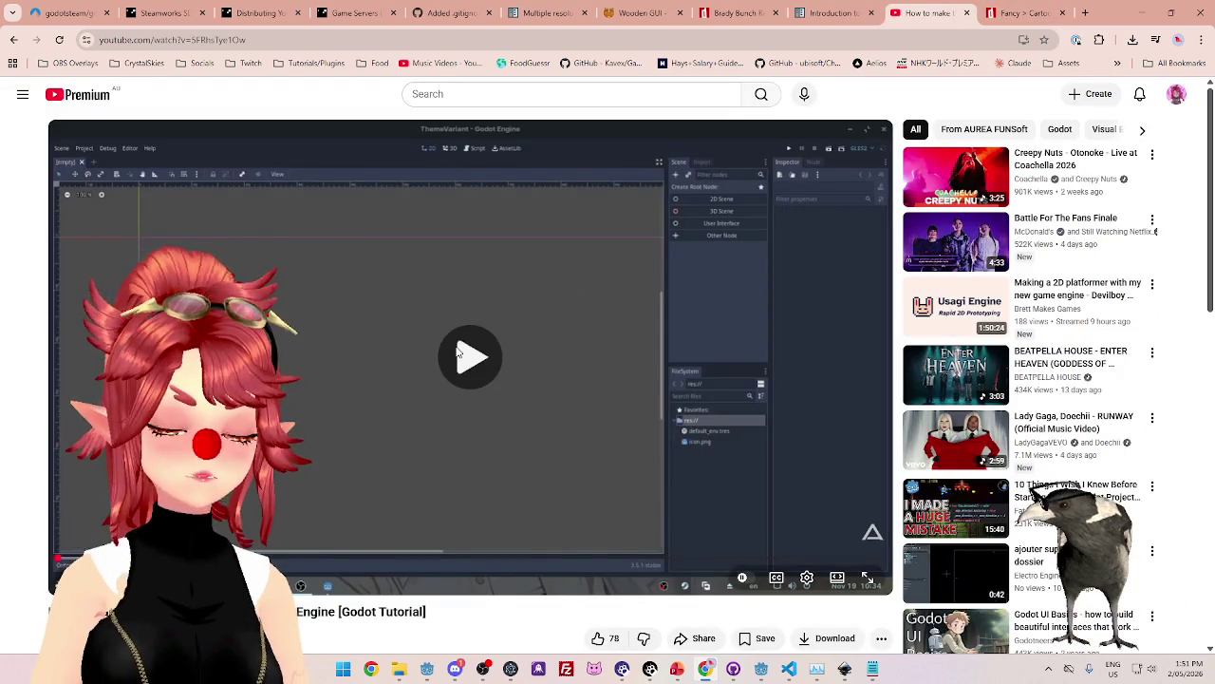
click(459, 354)
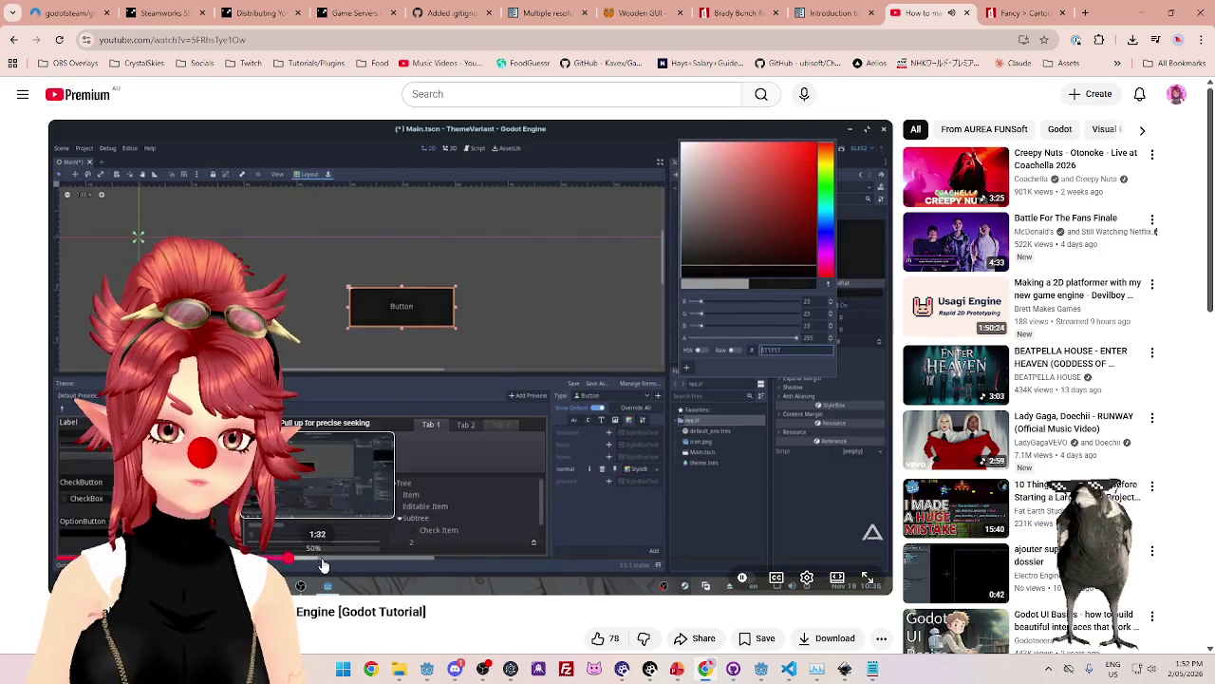
drag(367, 562, 372, 560)
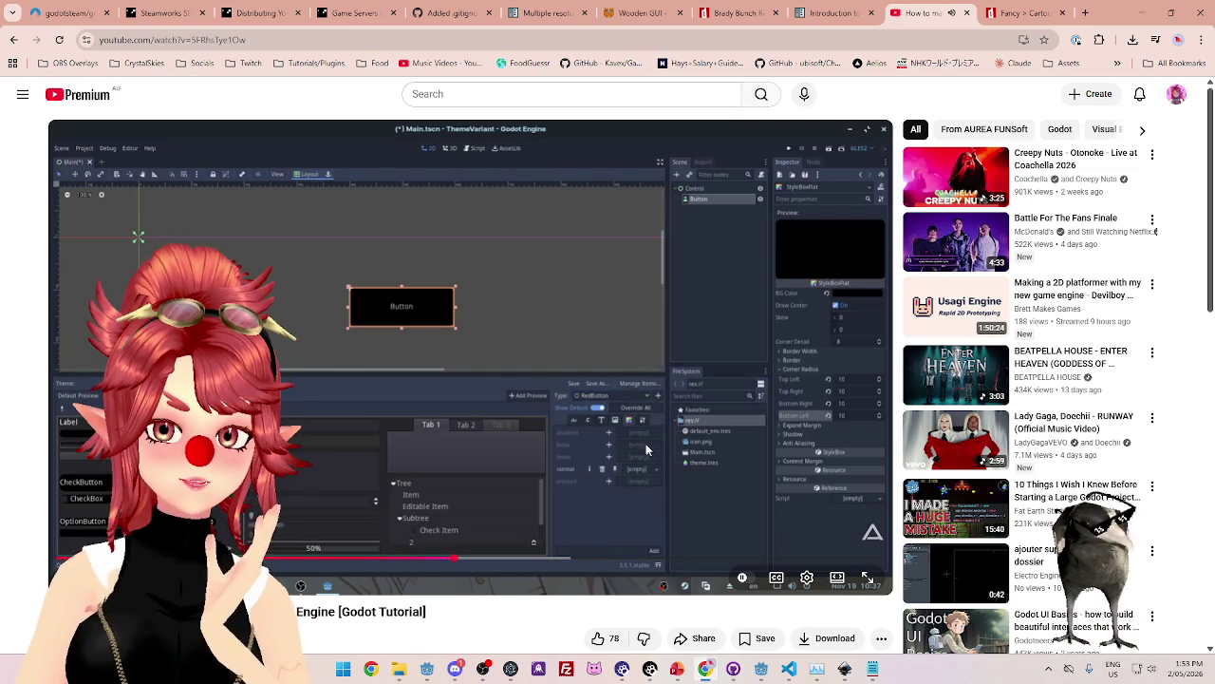
click(590, 512)
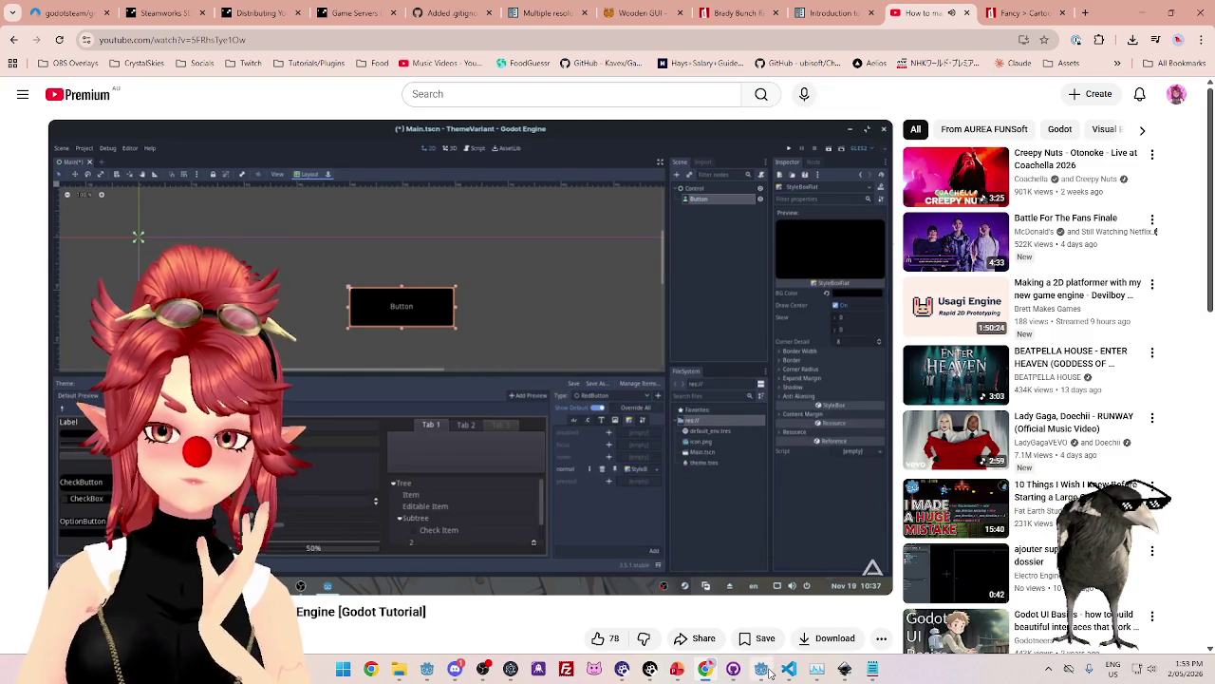
Return to Godot and switch the theme editor's type to Label.
mouse_move(766, 671)
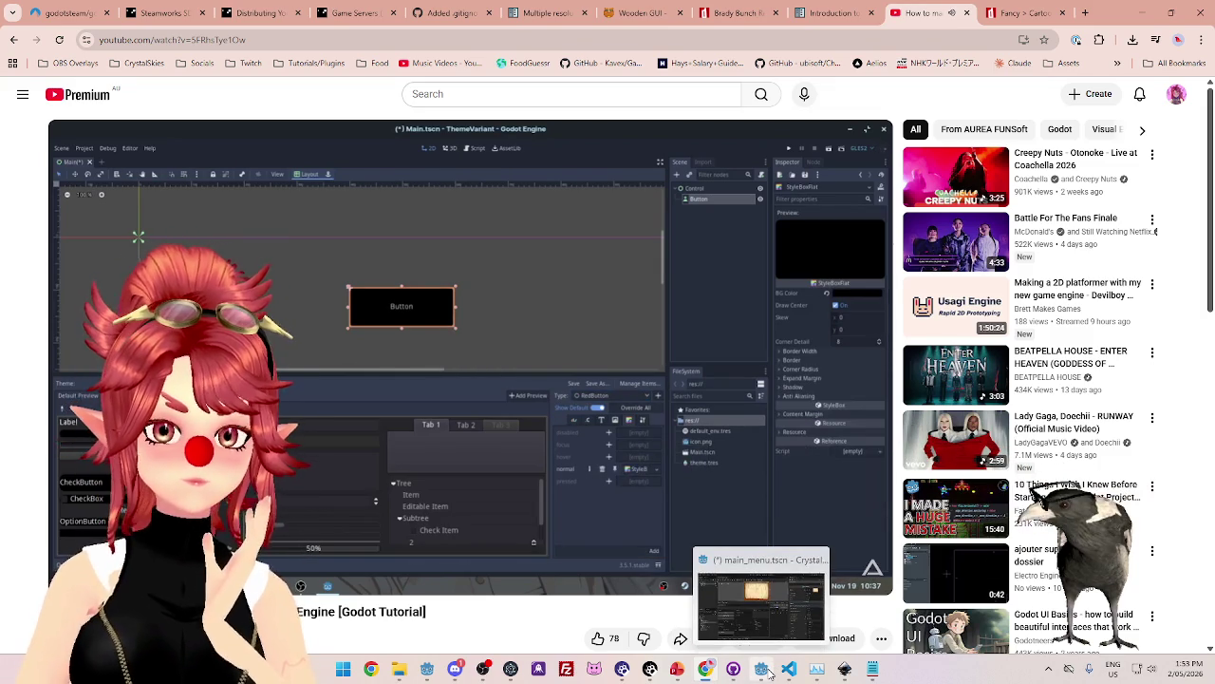
click(769, 672)
click(764, 321)
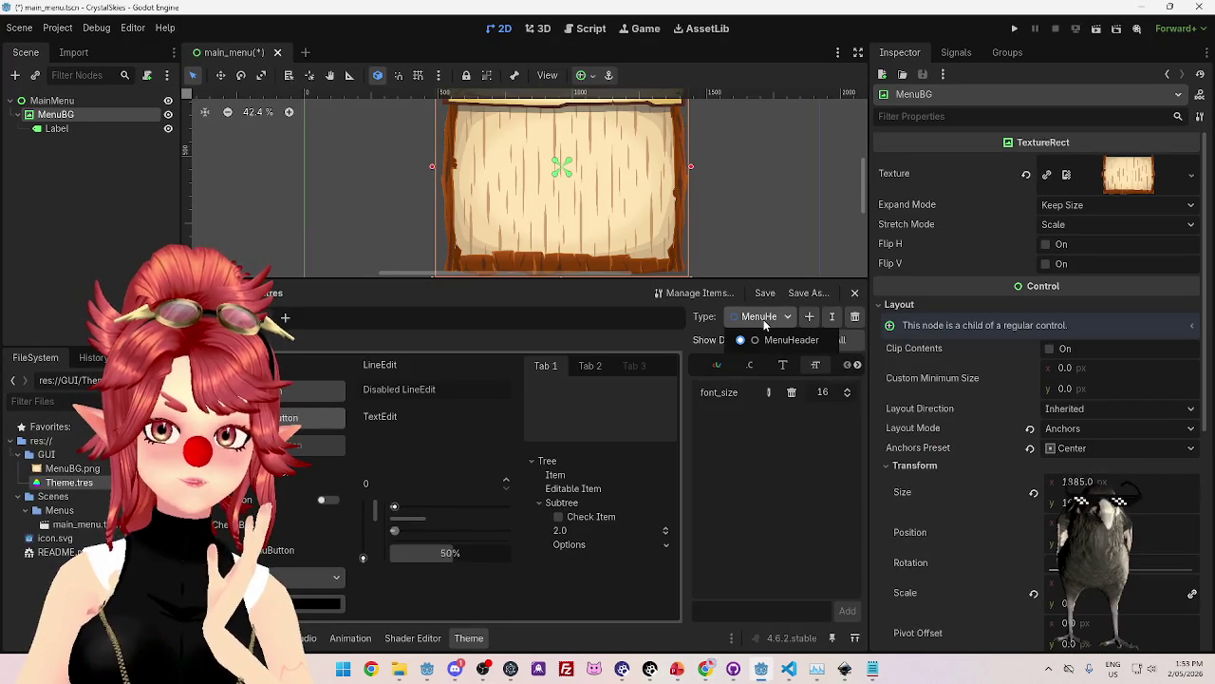
click(788, 340)
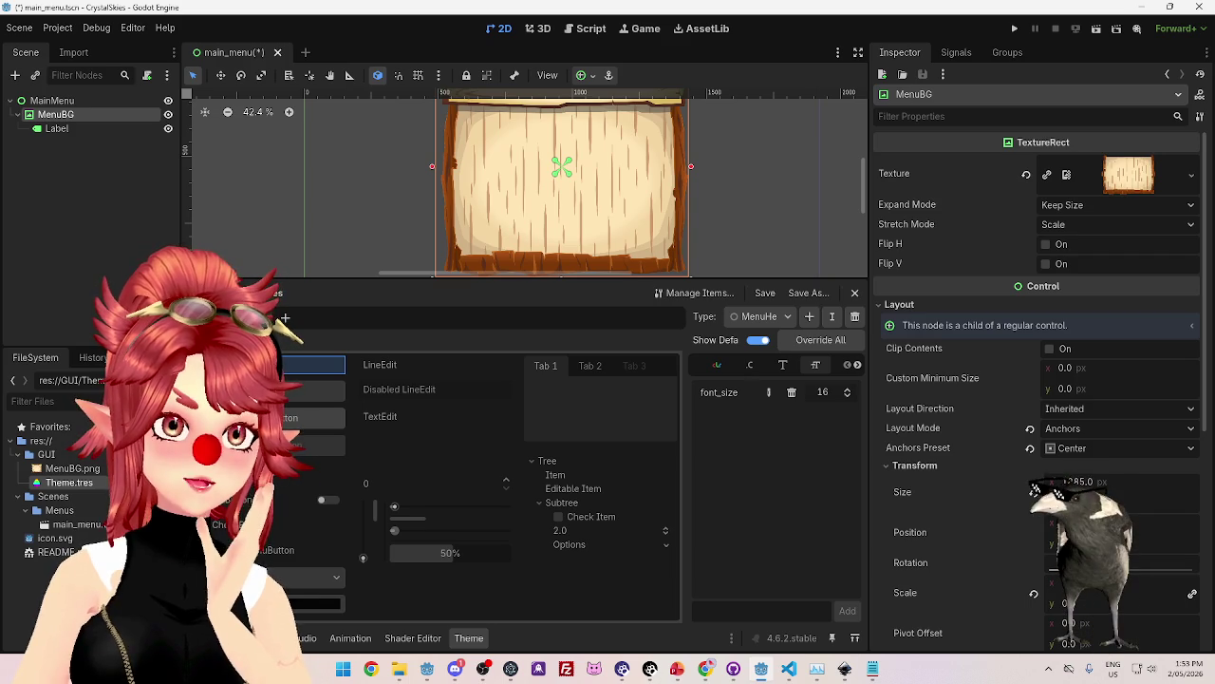
click(311, 365)
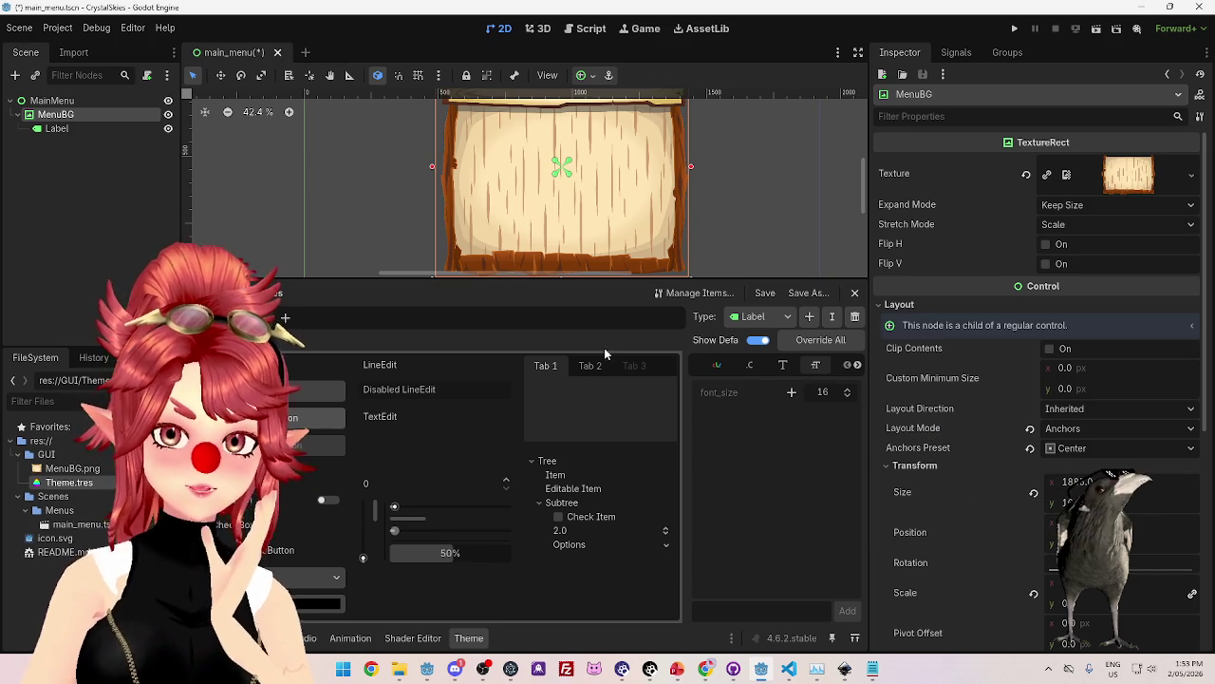
Enlarge the 2D canvas vertically and switch the theme type to MenuHeader for renaming.
scroll(706, 225, down, 4)
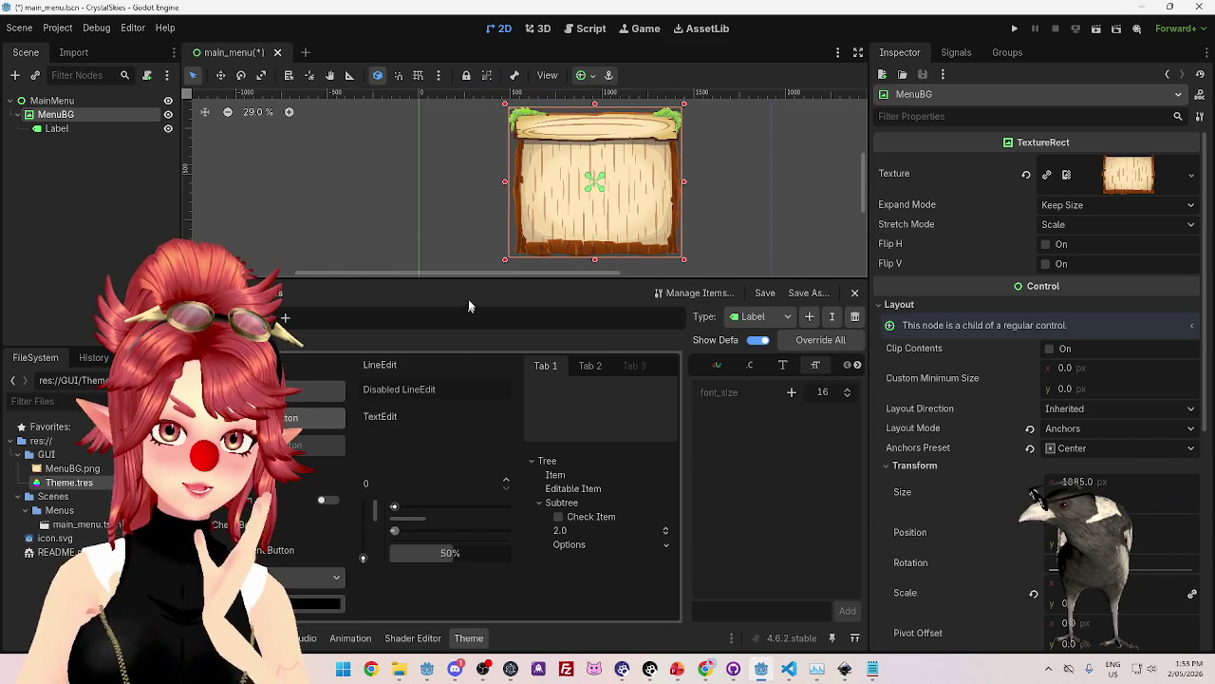
drag(476, 276, 473, 316)
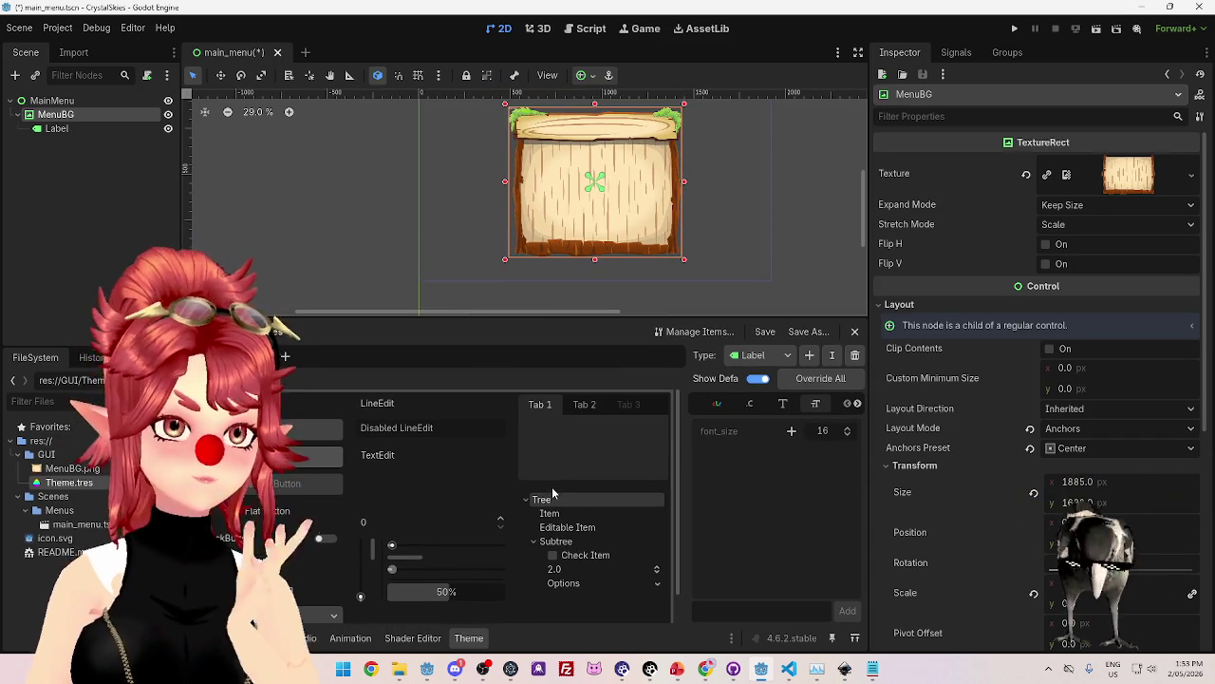
click(787, 358)
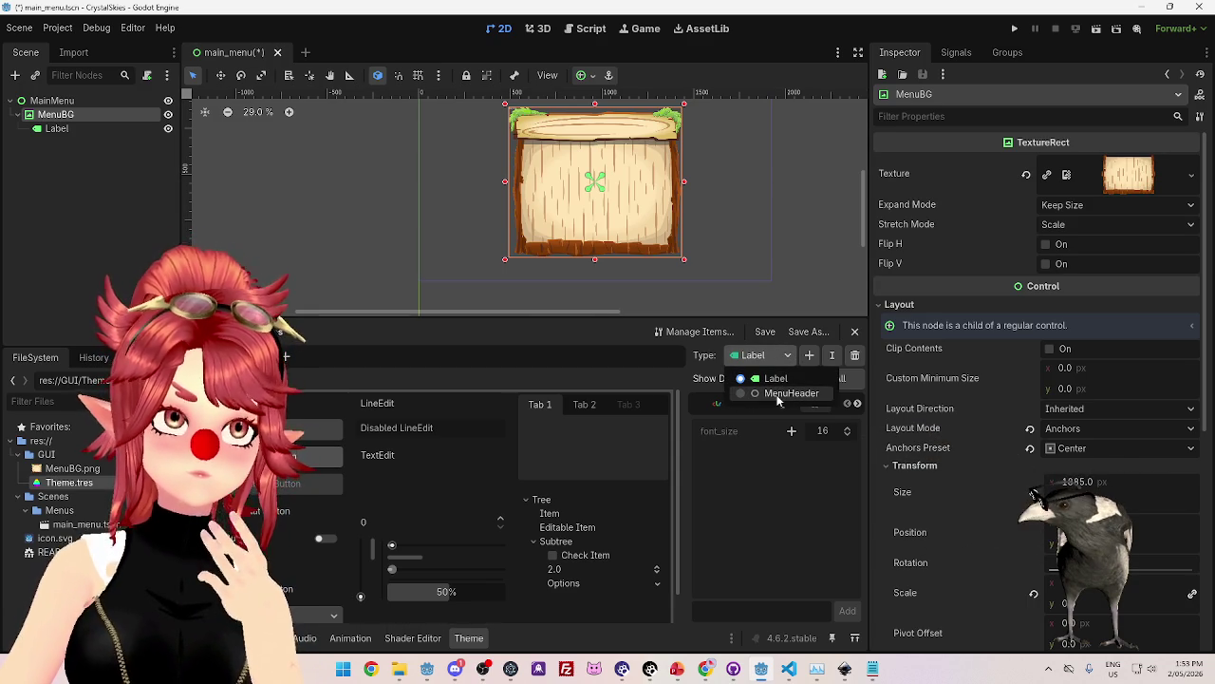
click(776, 395)
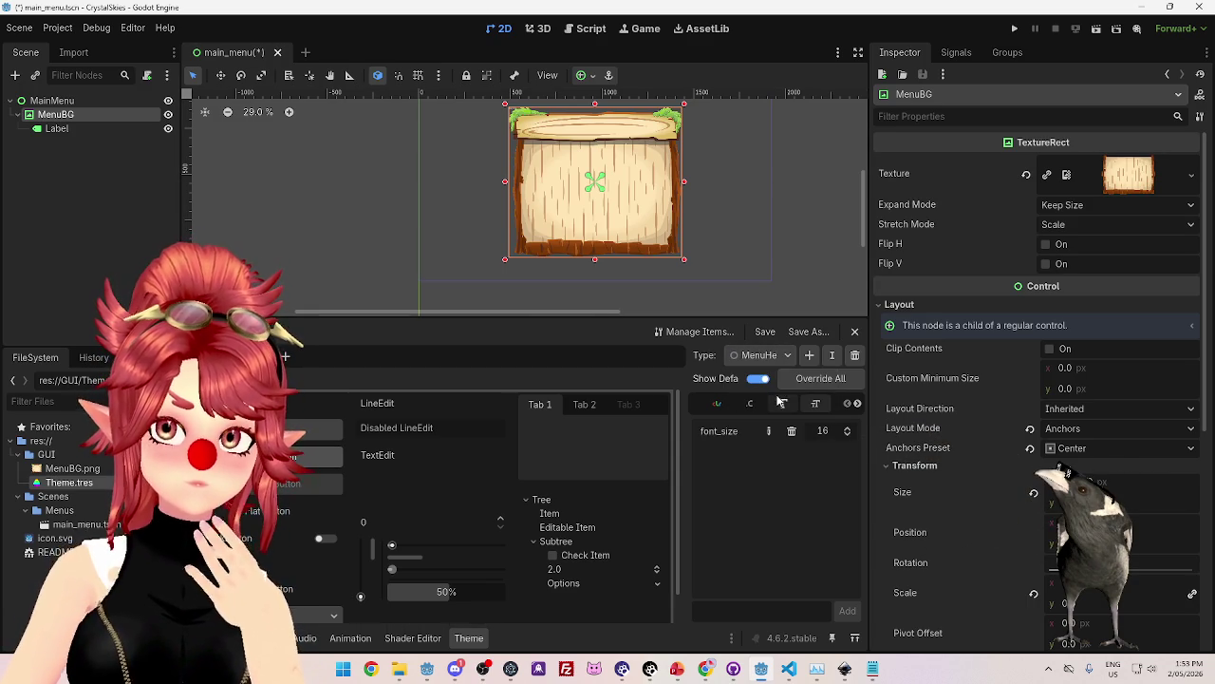
click(832, 356)
Rename the MenuHeader theme type to Large.
click(614, 329)
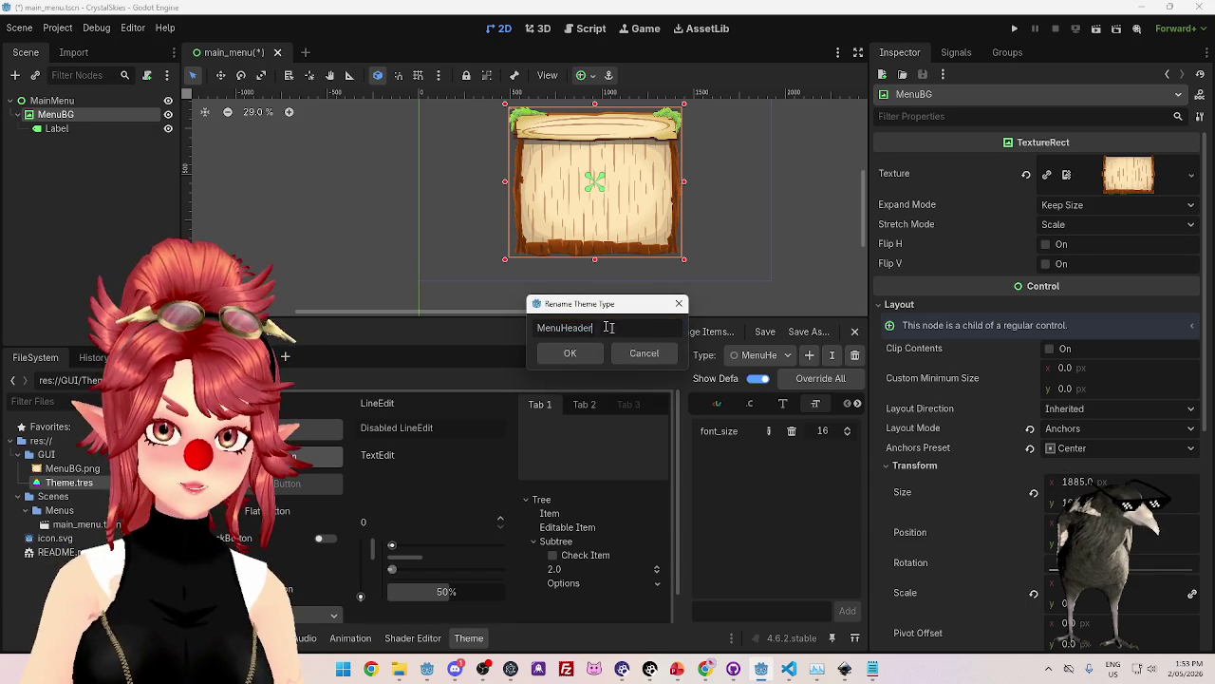
text(Large)
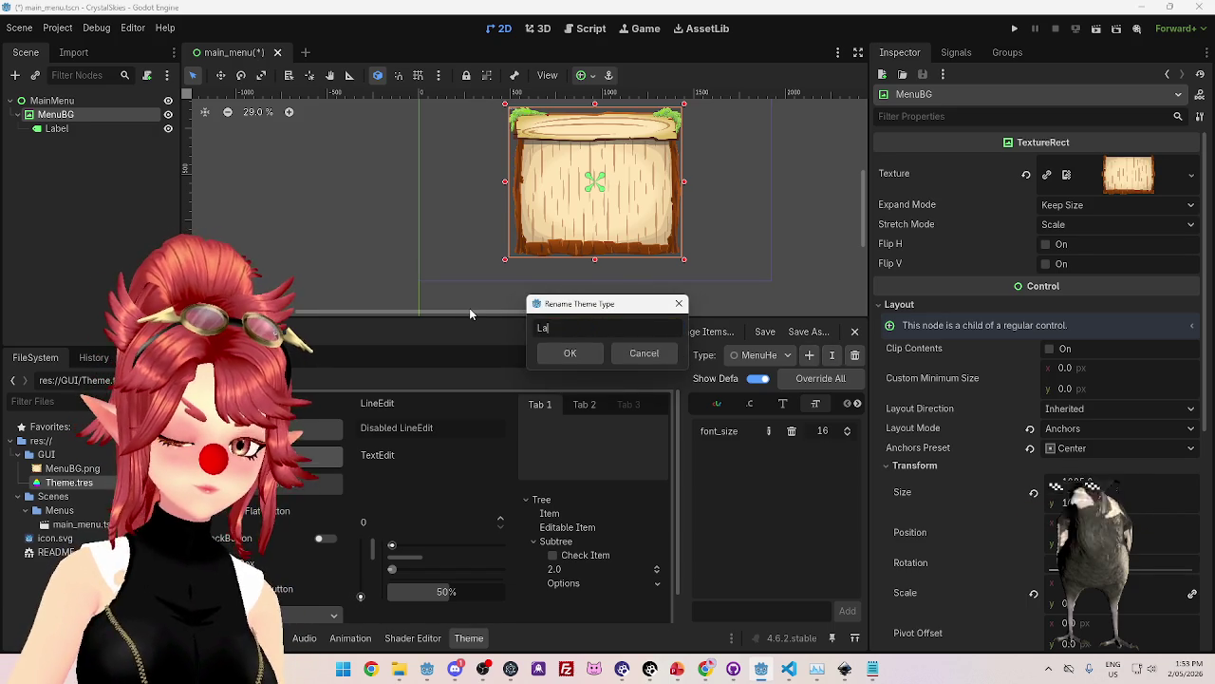
key(Return)
click(784, 357)
click(784, 361)
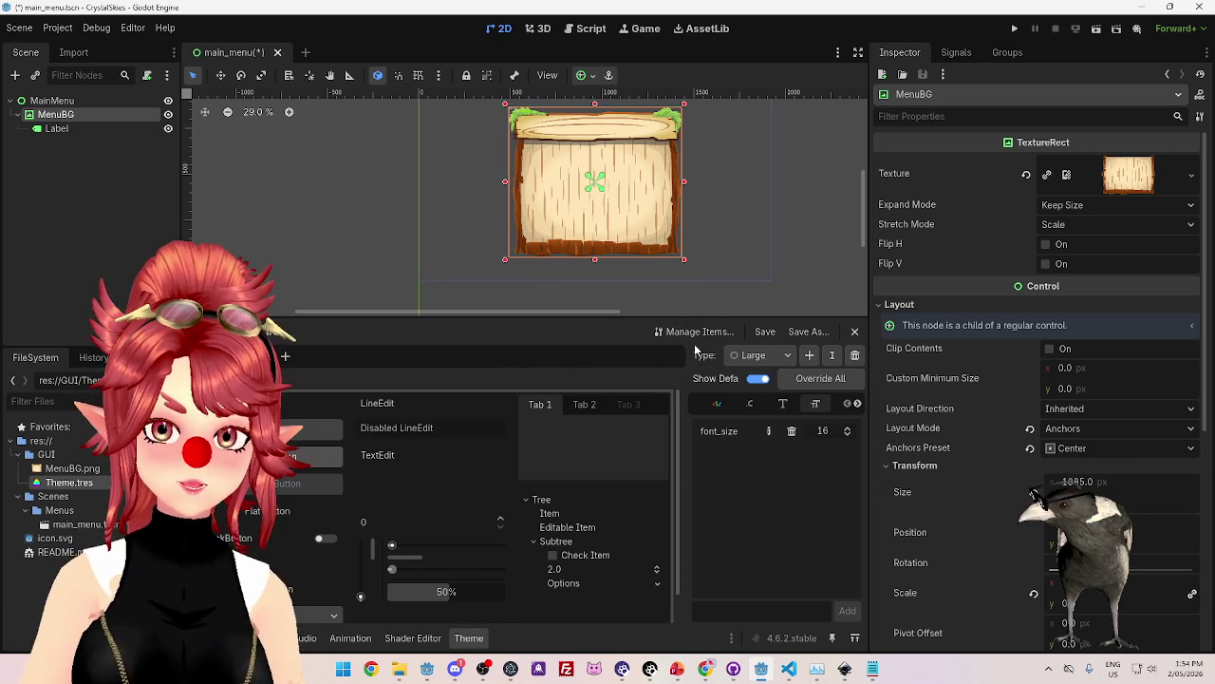
Delete the empty Label type in the theme item manager.
click(706, 329)
click(386, 196)
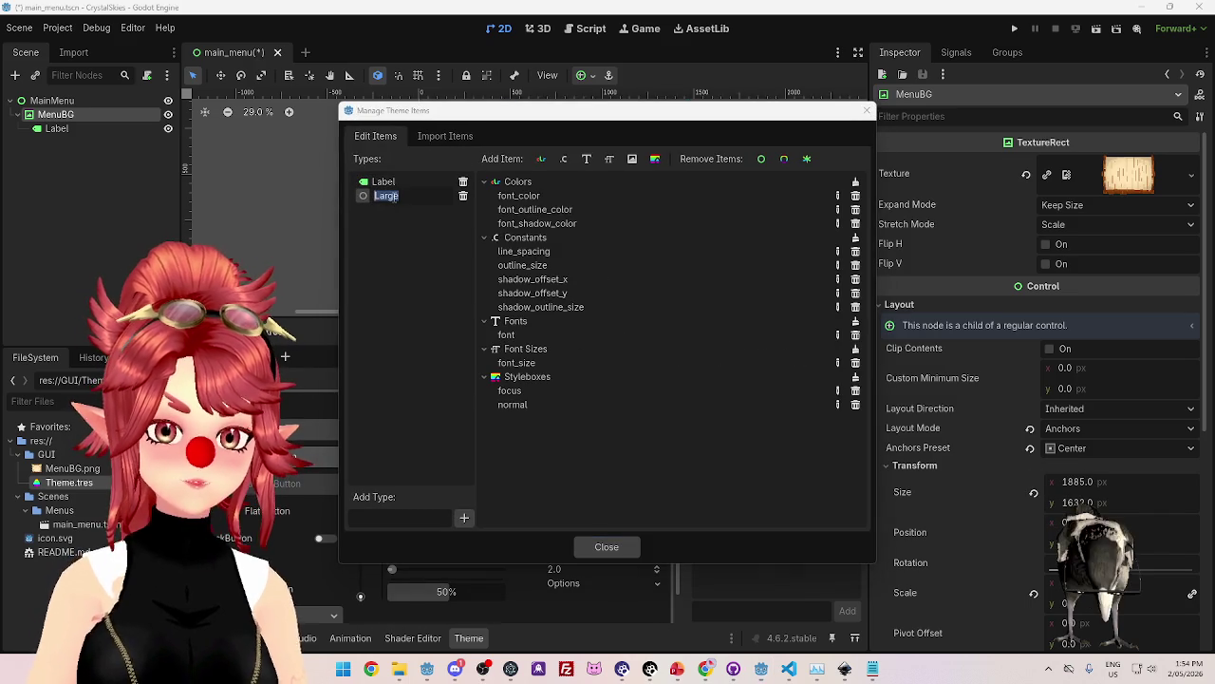
click(397, 195)
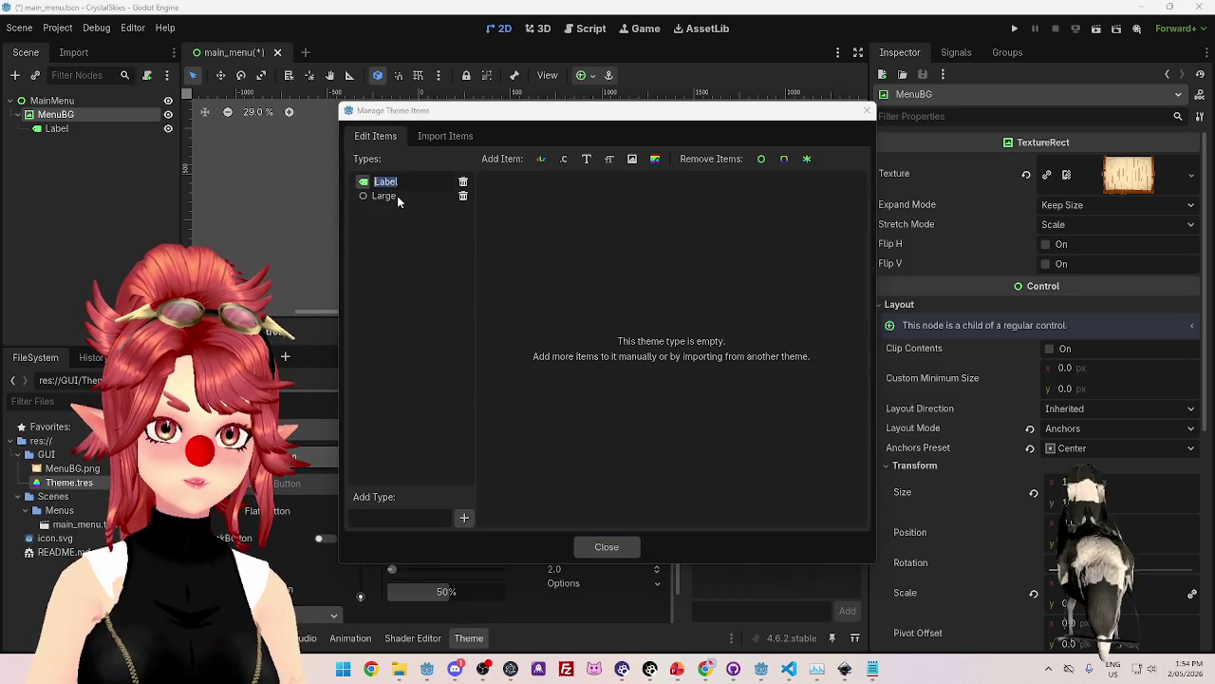
click(397, 196)
click(394, 196)
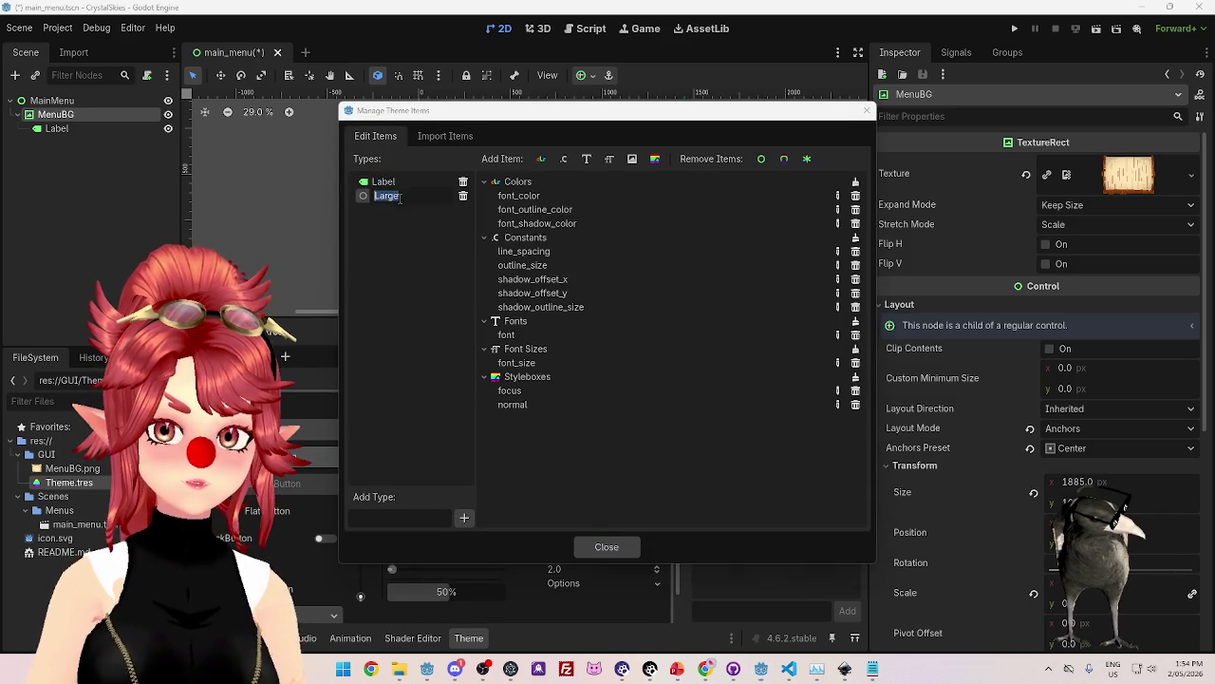
click(399, 183)
click(399, 181)
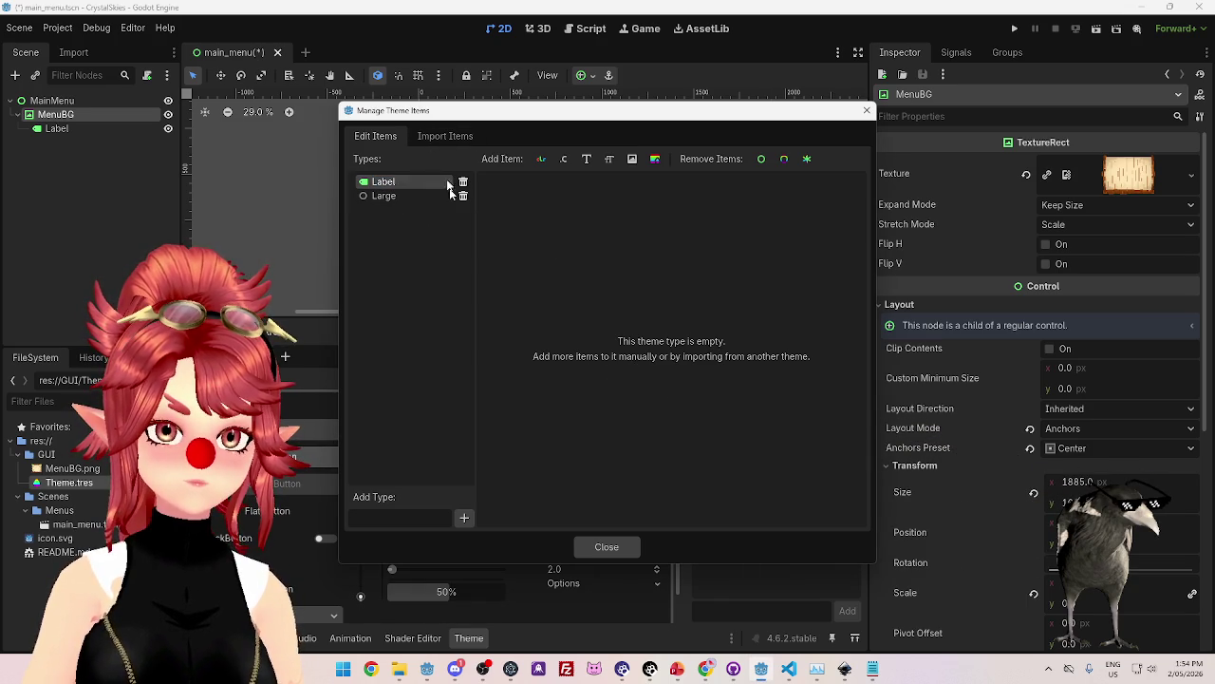
click(463, 181)
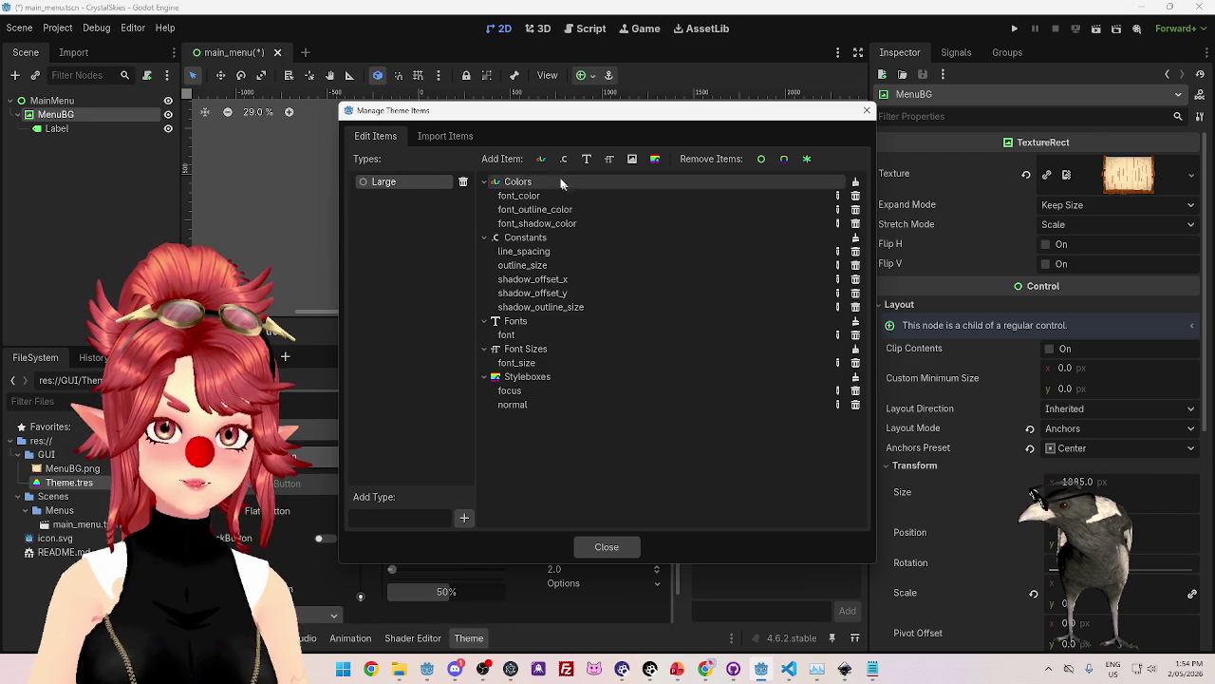
click(633, 162)
click(648, 362)
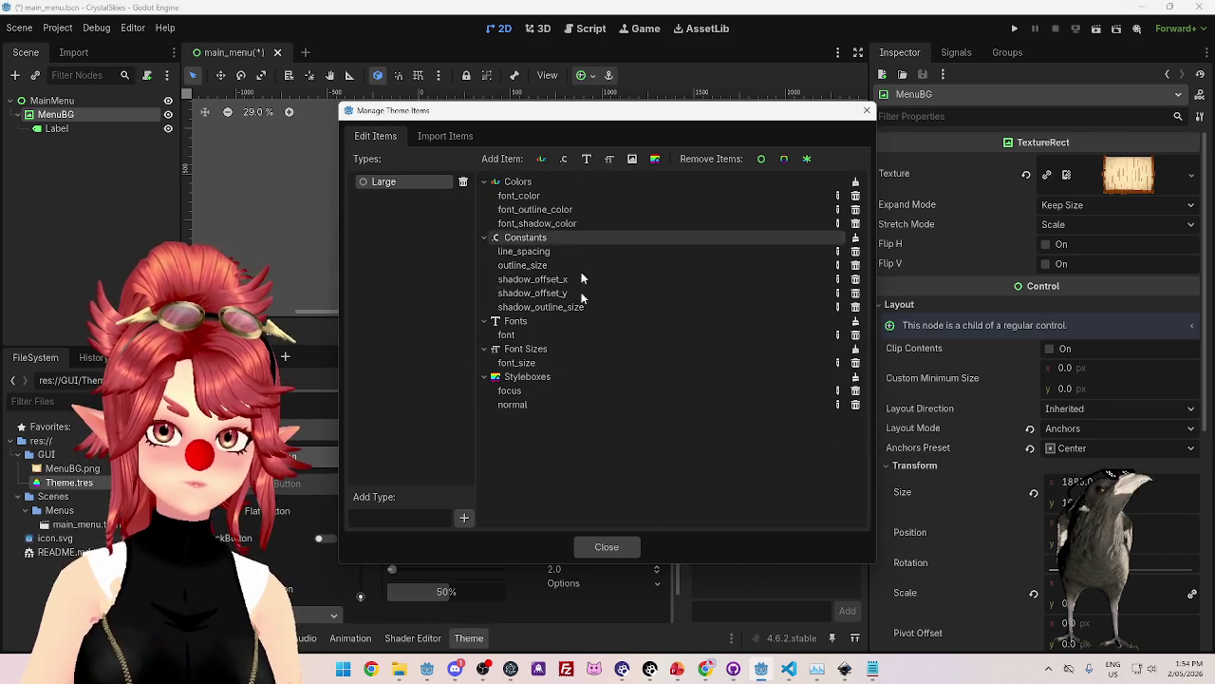
click(596, 539)
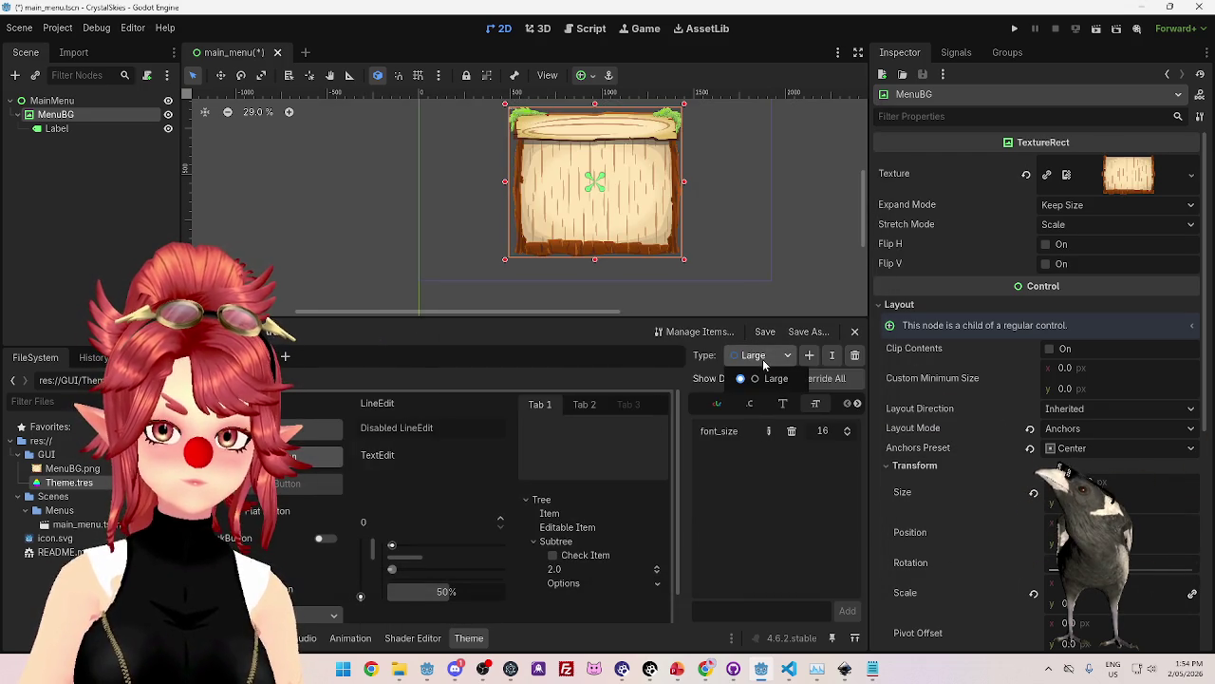
Set the Large type's font_size to 50.
double_click(822, 431)
text(50)
key(Return)
click(57, 129)
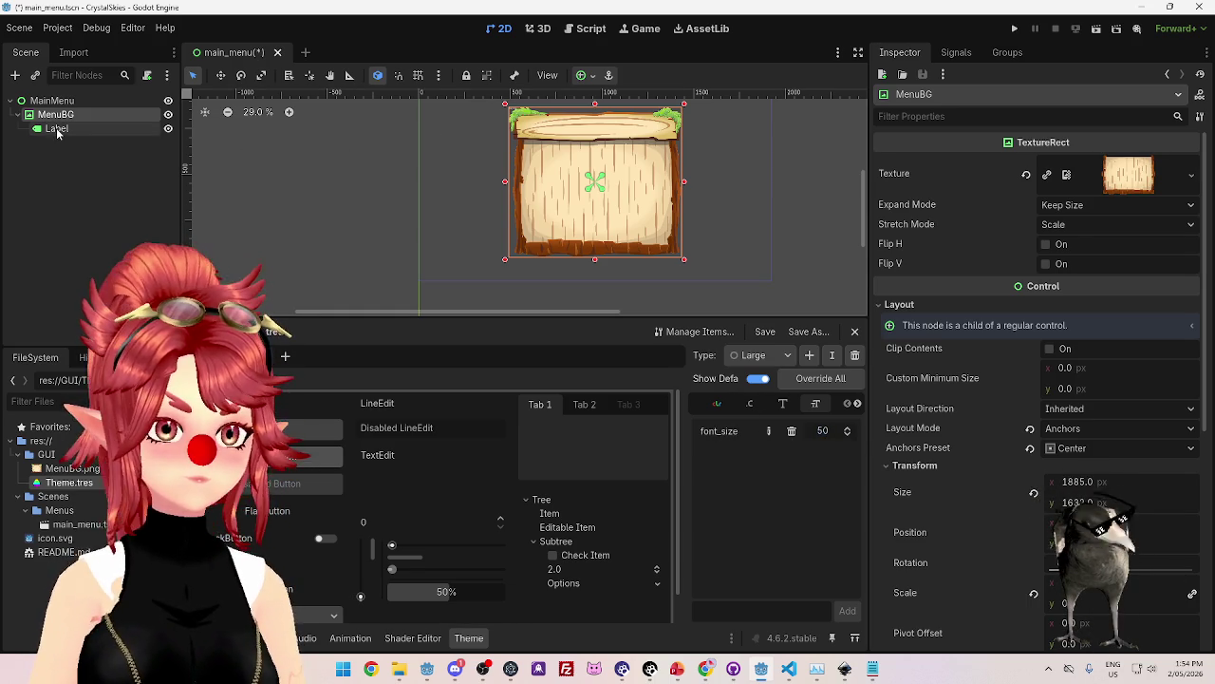
Set the Label's Type Variation to HeaderLarge, then check its font override resource.
click(1092, 369)
click(1092, 370)
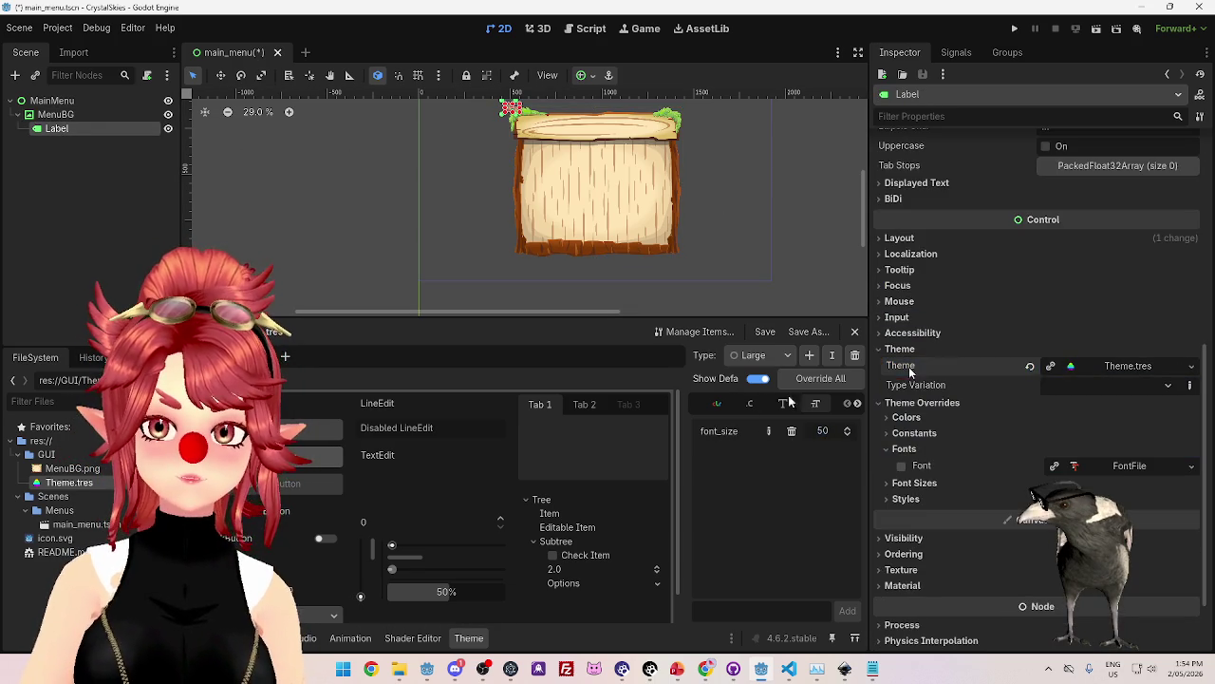
click(1091, 368)
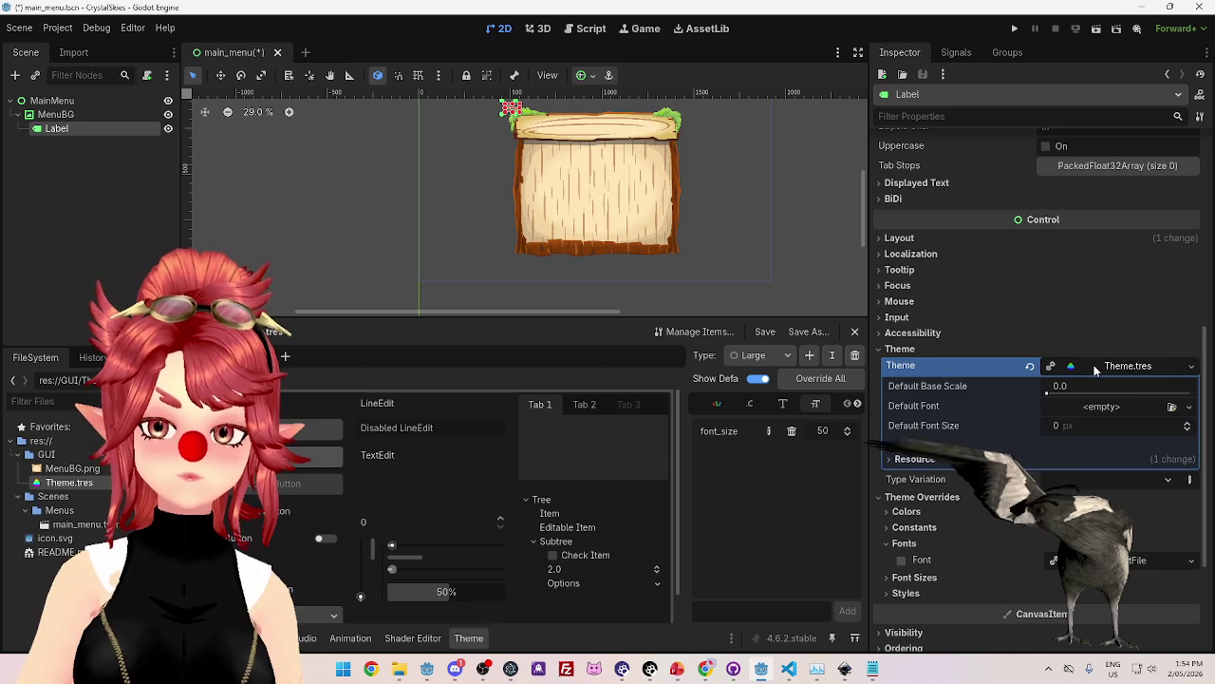
click(1094, 364)
click(1111, 385)
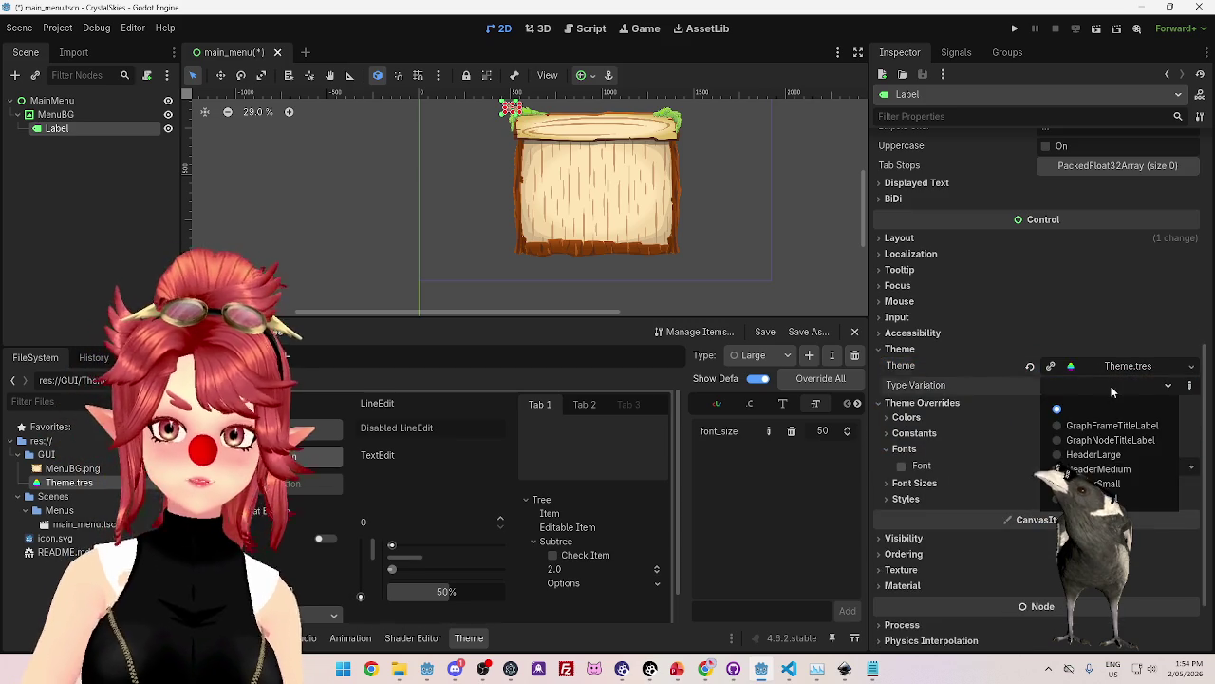
click(1078, 458)
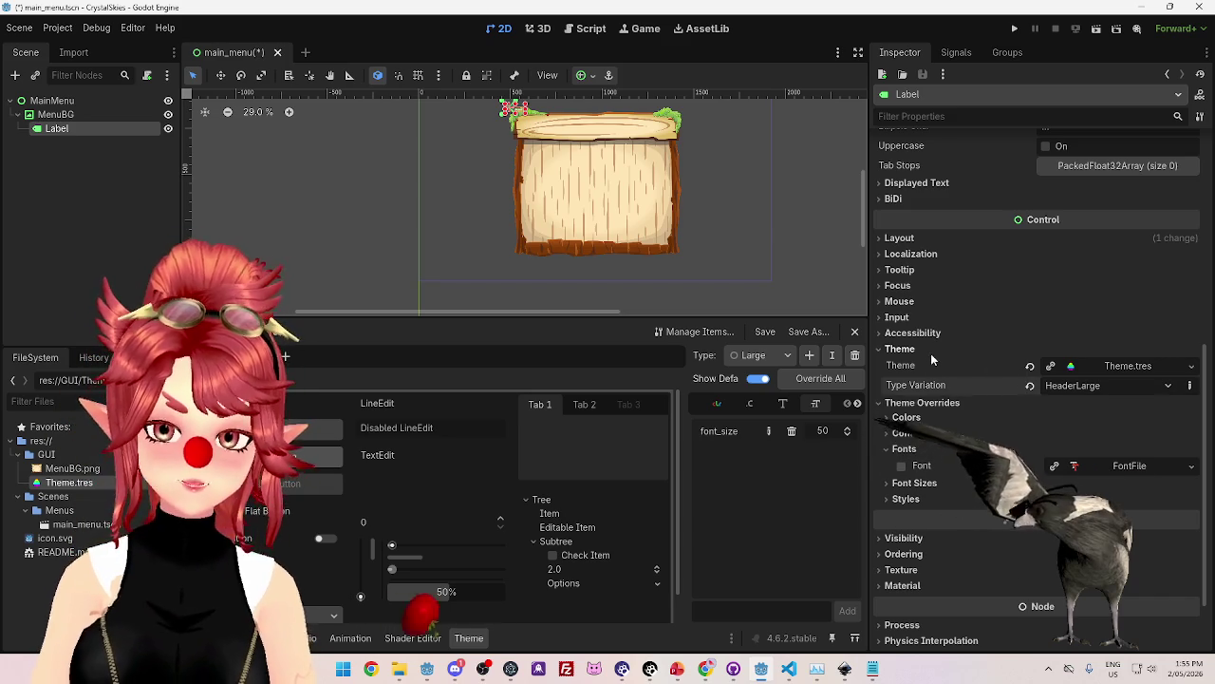
click(1130, 465)
click(1141, 464)
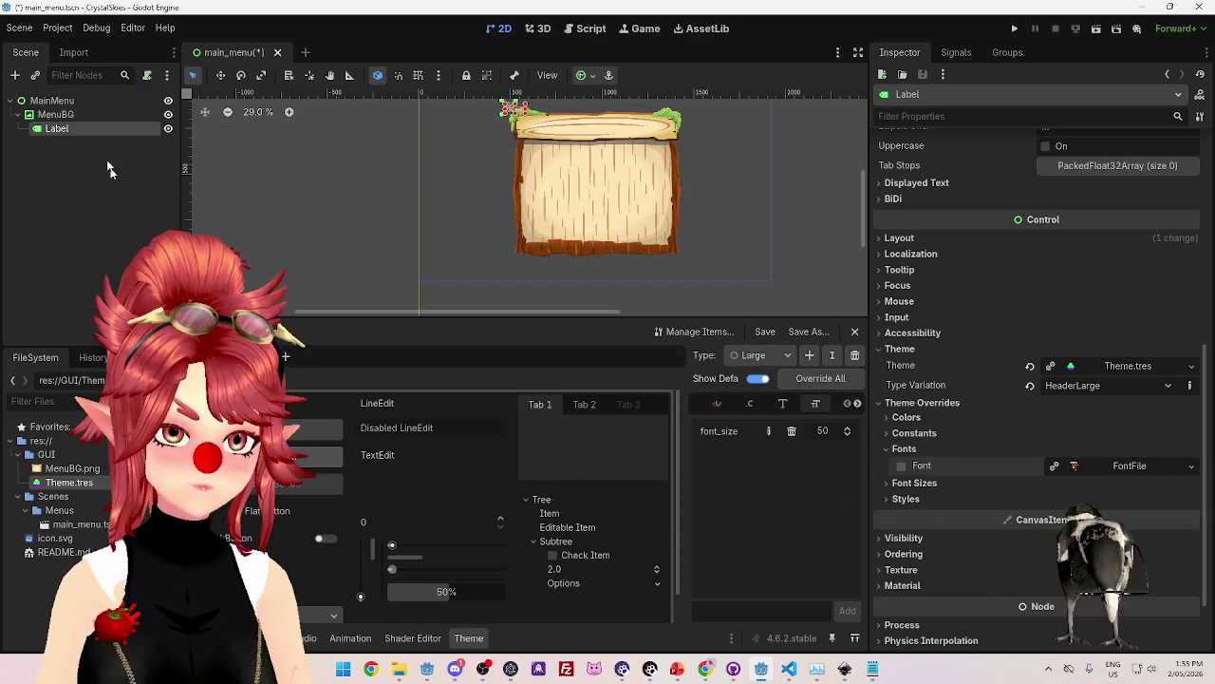
click(57, 100)
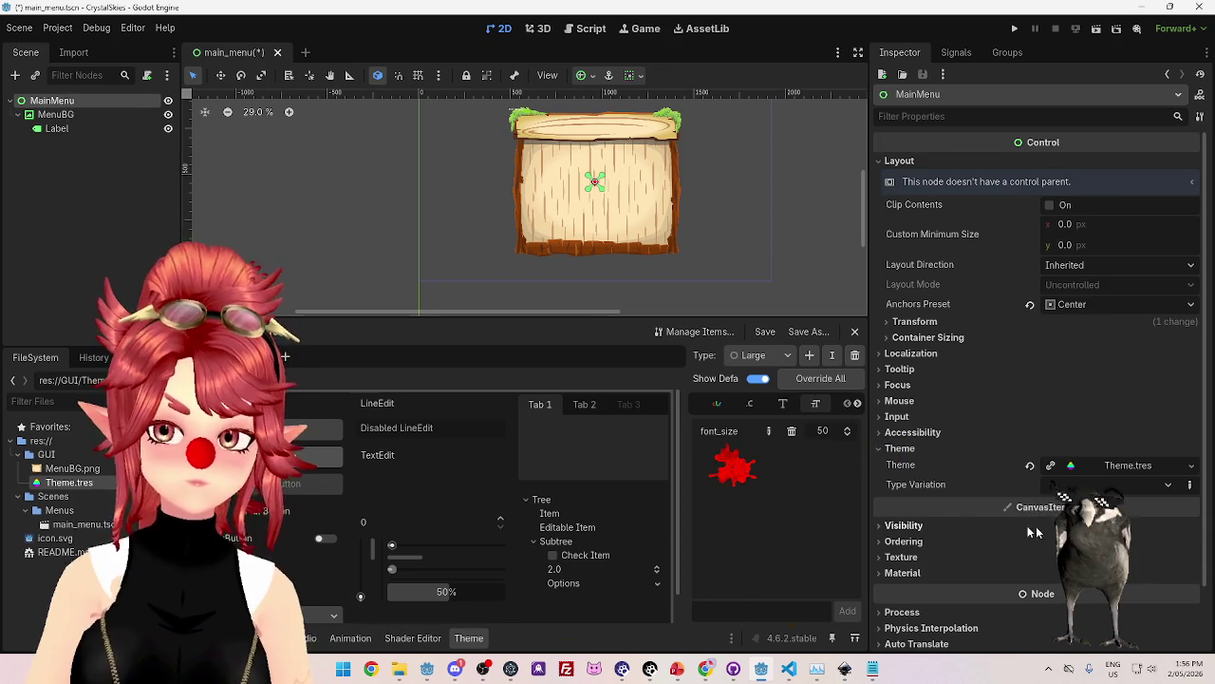
click(57, 128)
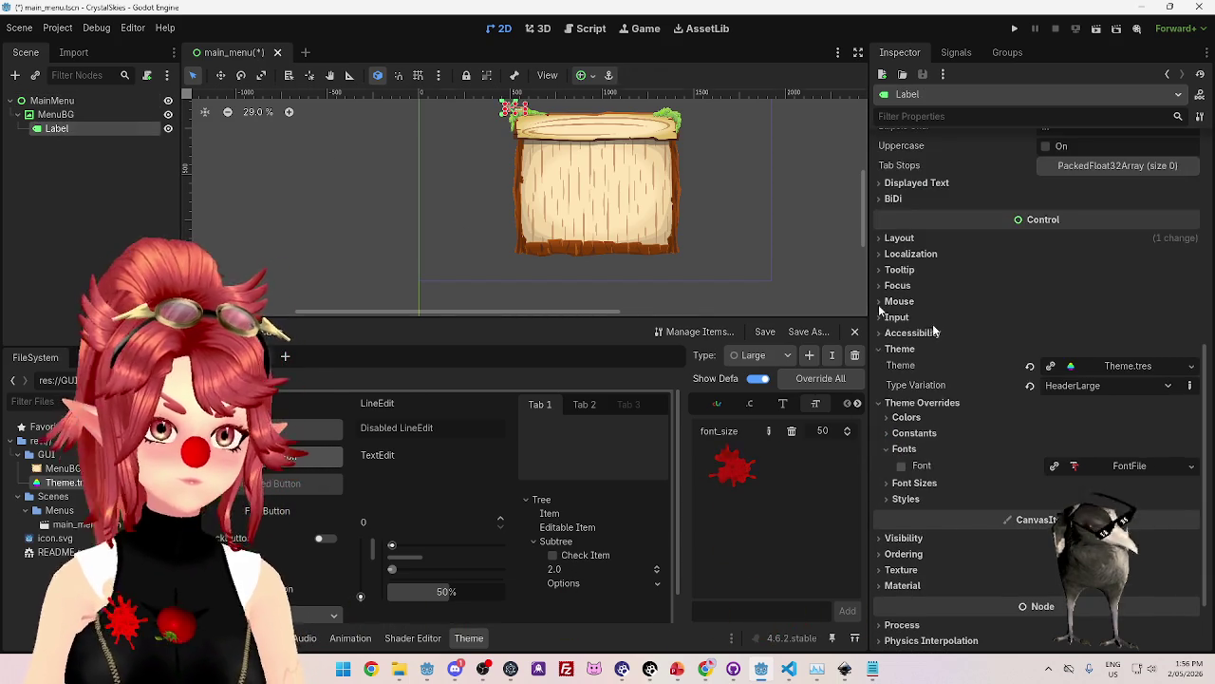
click(1168, 386)
click(1167, 386)
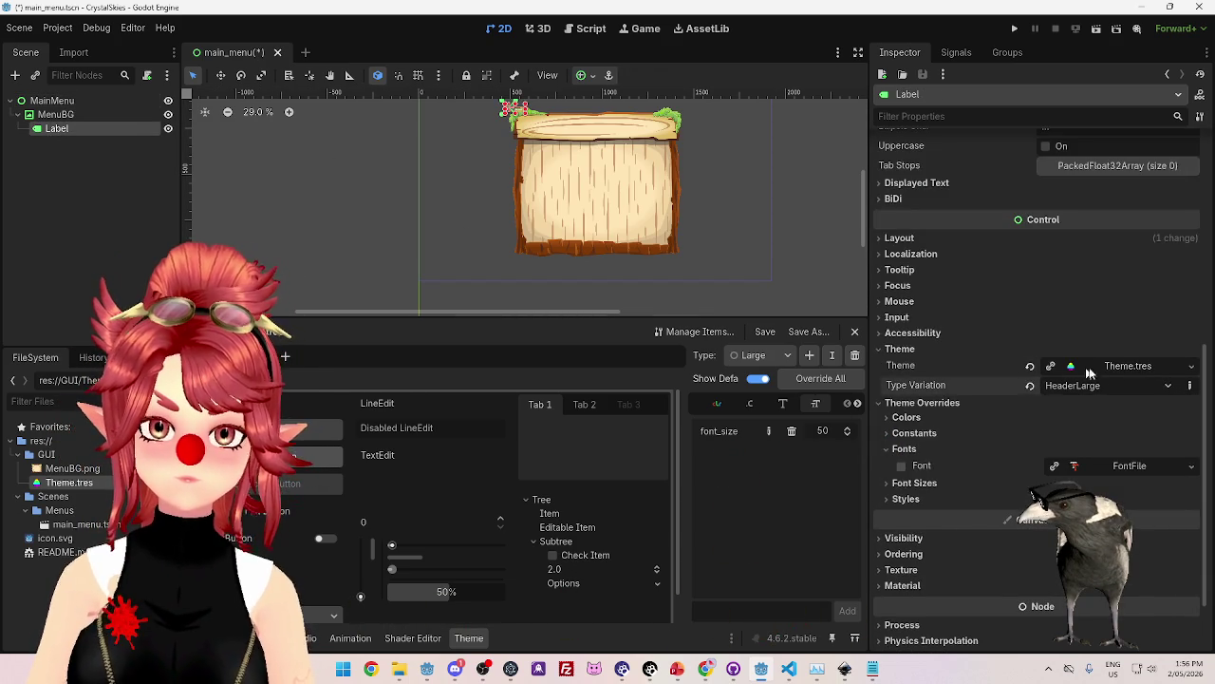